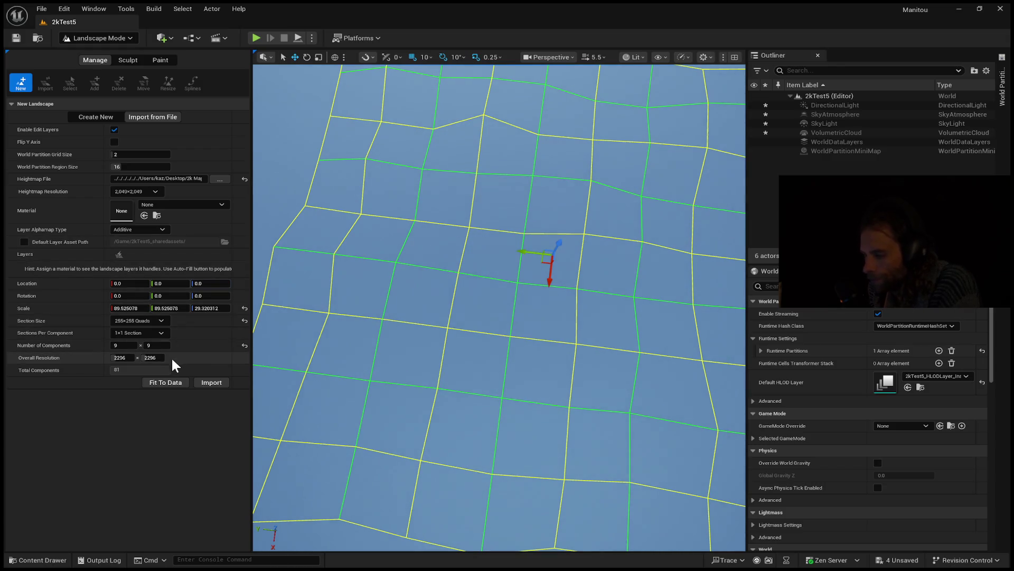
Step: Set Section Size to 127×127, then 63×63 quads, and clear the Heightmap File field
left_click(161, 322)
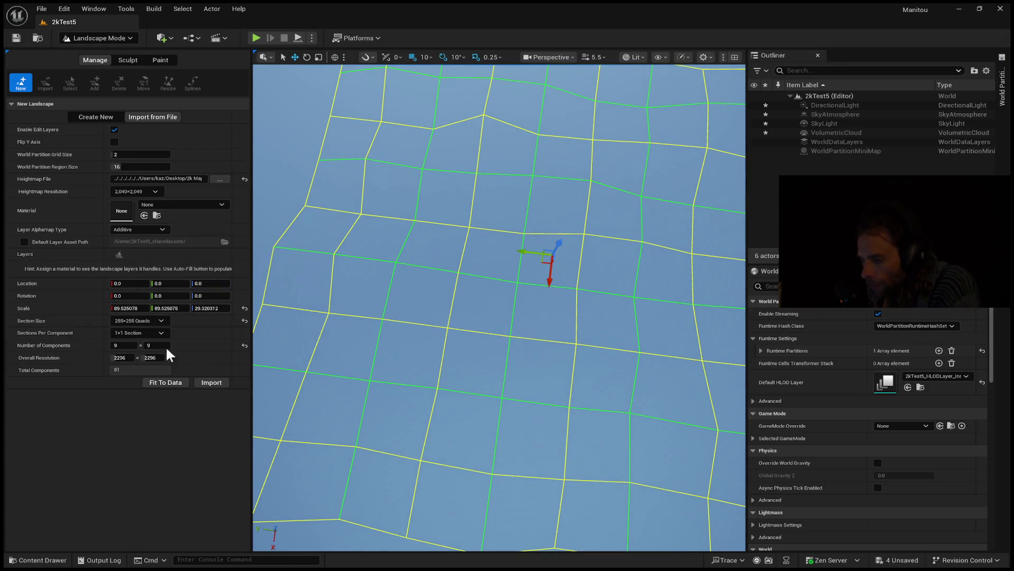
left_click(147, 374)
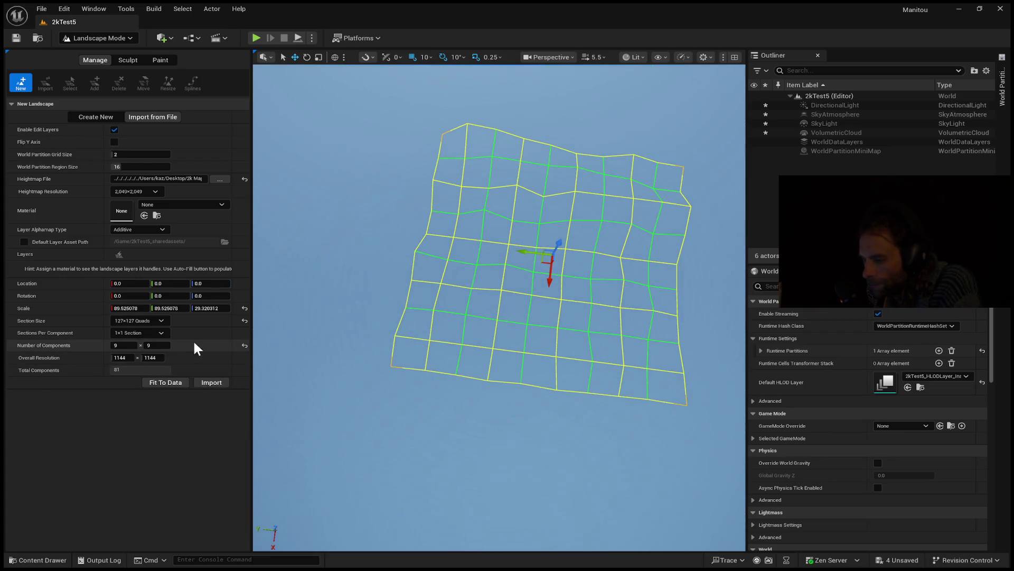
left_click(245, 321)
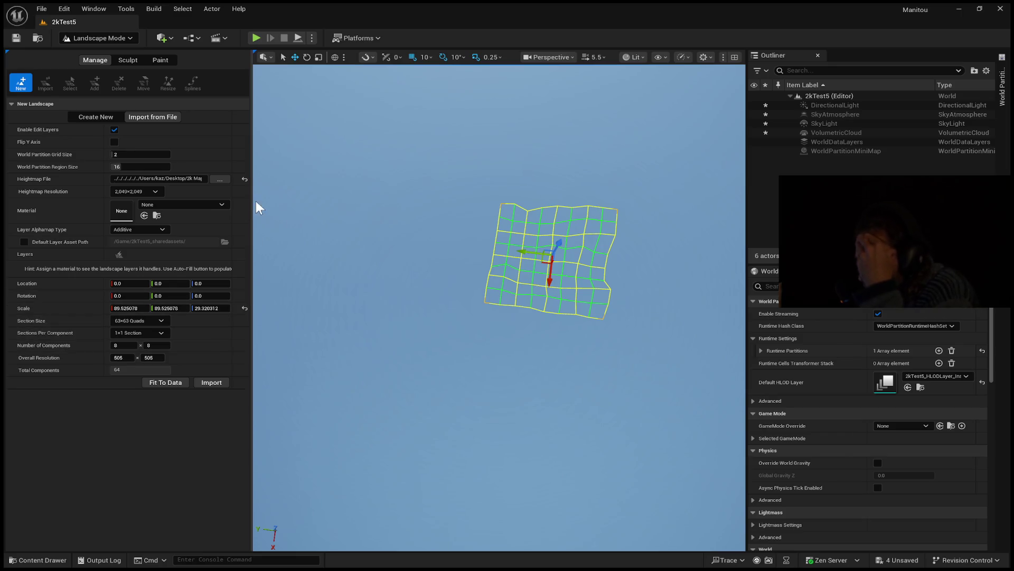
left_click(245, 180)
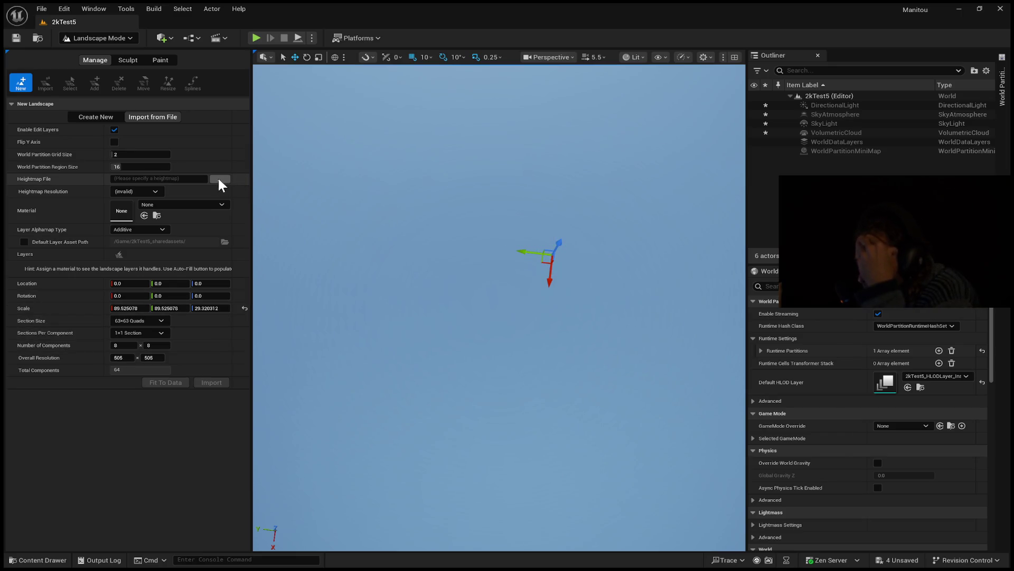
Step: Undo to restore the 2,049×2,049 heightmap with 127×127-quad sections and 17×17 components
key("ctrl+z")
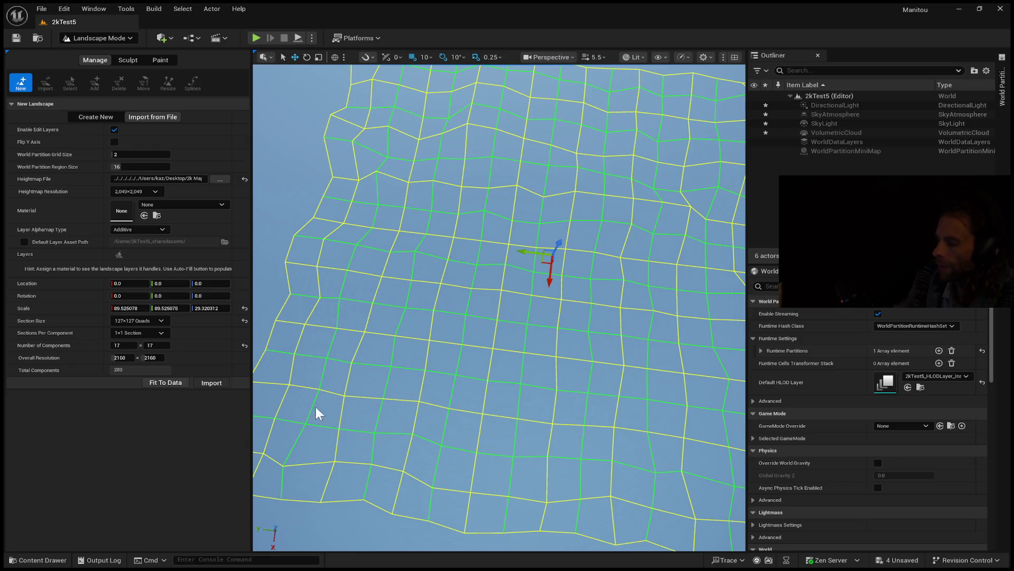
Step: Import the 2K heightmap as the landscape and pull back to view it whole
left_click(219, 379)
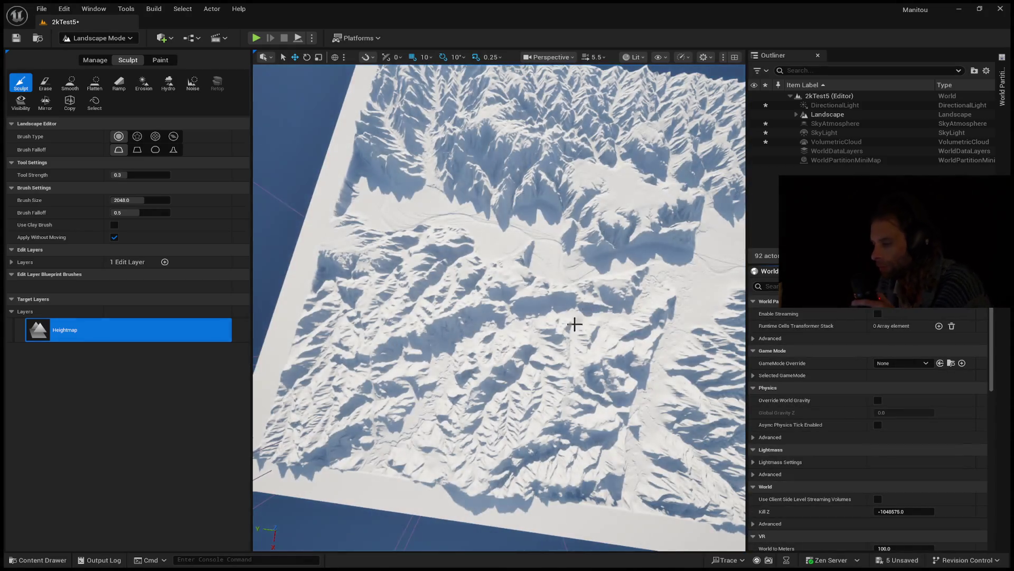
mouse_move(499, 317)
left_mouse_down()
mouse_move(499, 232)
mouse_move(499, 317)
mouse_move(499, 233)
mouse_move(521, 306)
left_mouse_up()
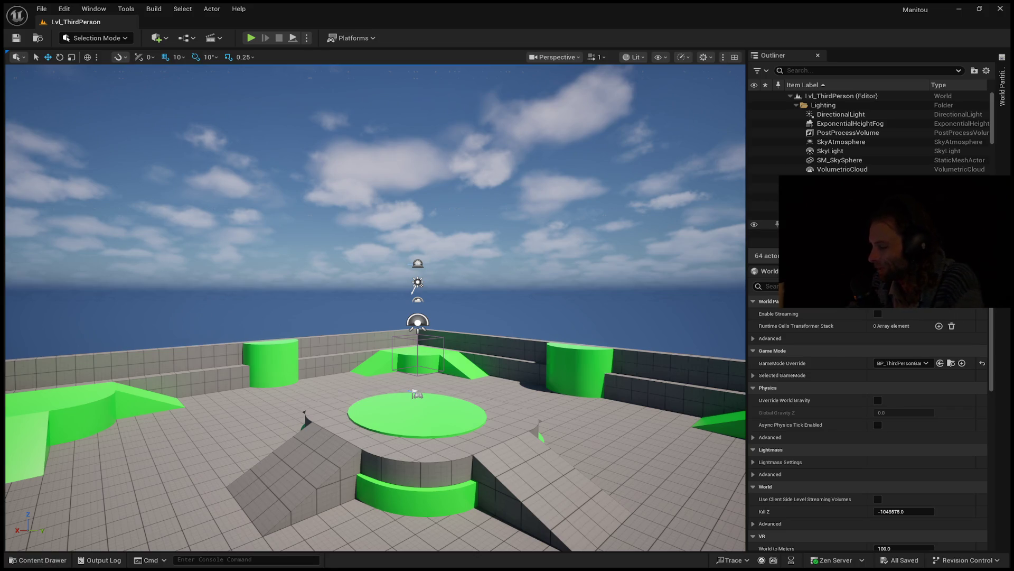
Step: Bring up the File menu to reopen the recent 2kTest5 level
key("alt")
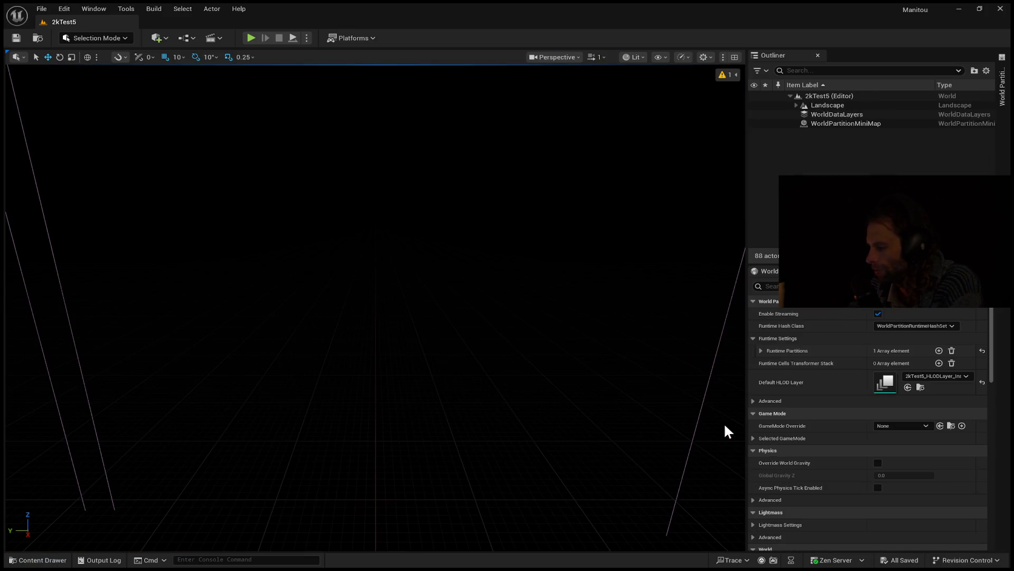
Step: Look around the 2kTest4 landscape edges, then switch into Landscape Mode with Shift+2
mouse_move(409, 312)
left_mouse_down()
mouse_move(455, 346)
mouse_move(8, 86)
left_mouse_up()
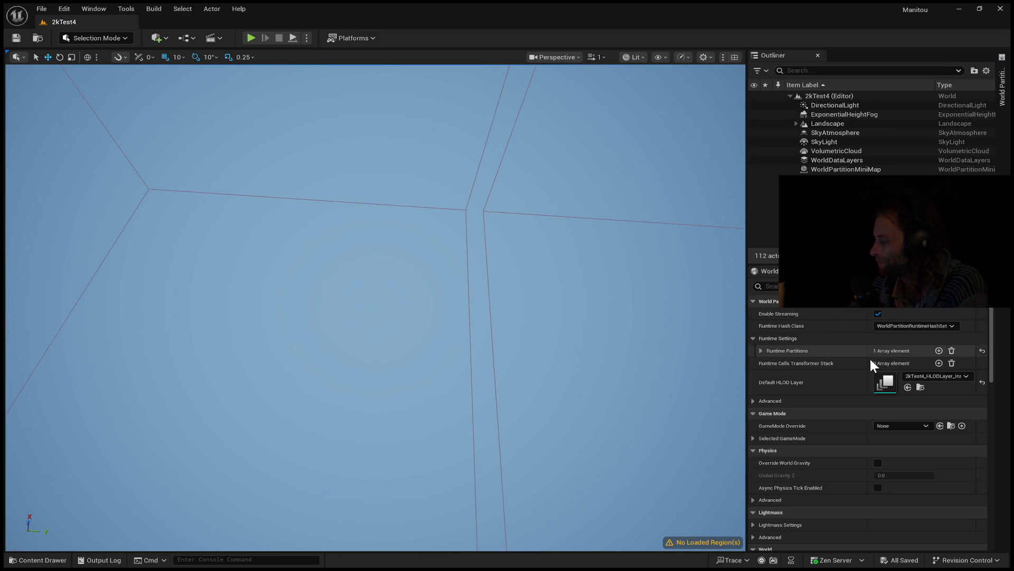
left_click_drag(734, 423, 733, 421)
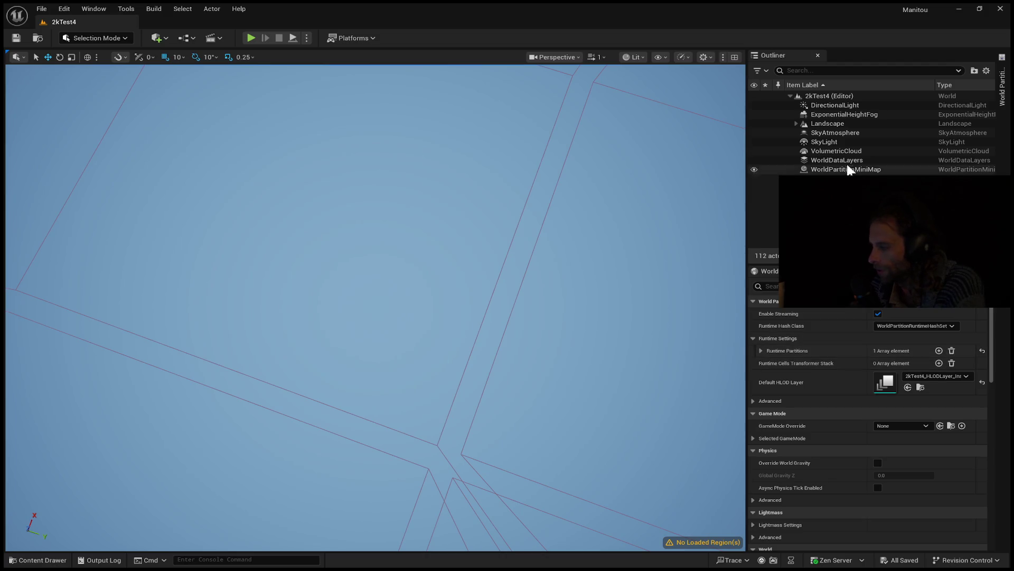
left_click_drag(125, 109, 126, 108)
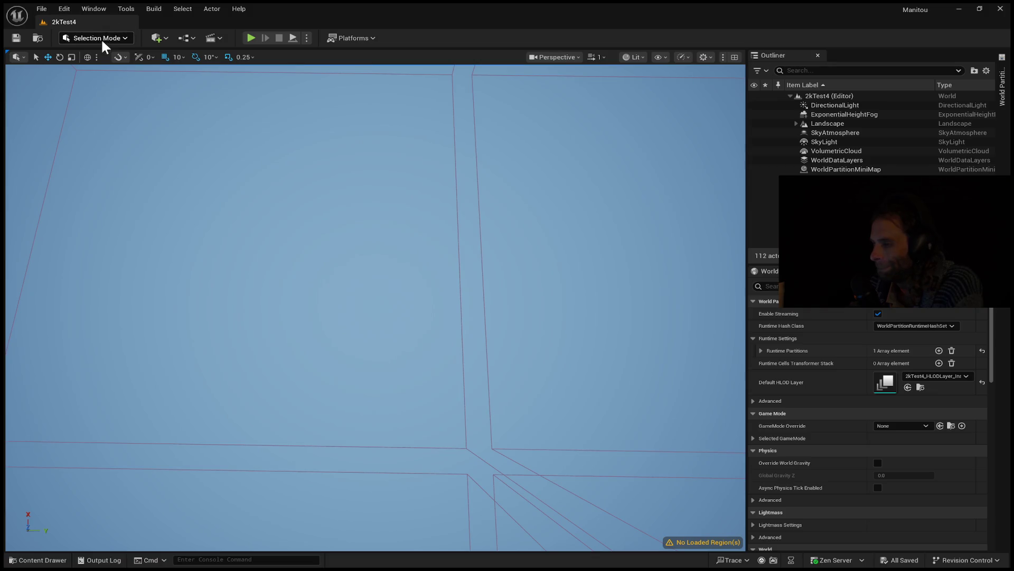
key("shift+2")
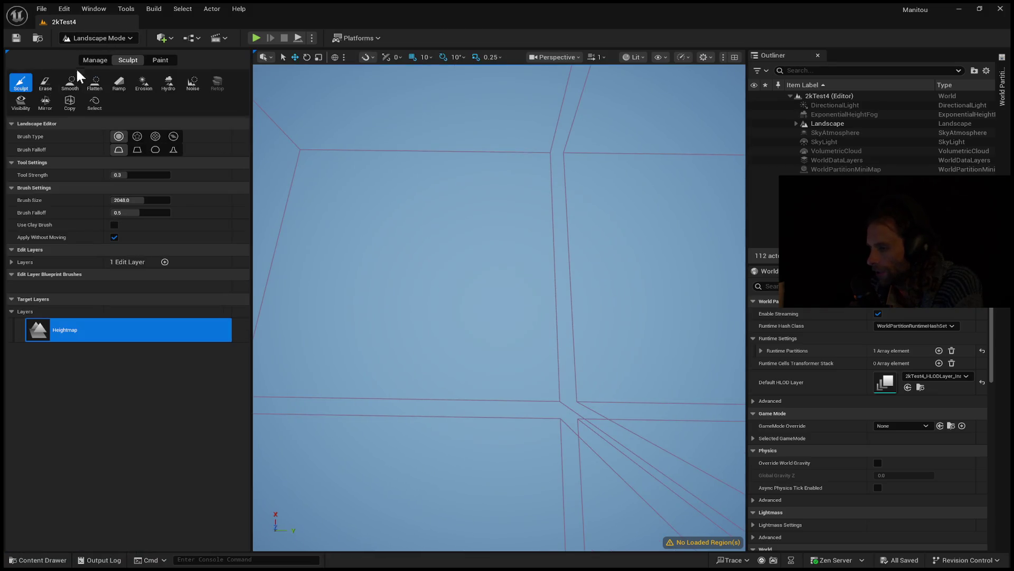
Step: Open Landscape Mode's Manage tab and the New landscape settings
left_click(93, 59)
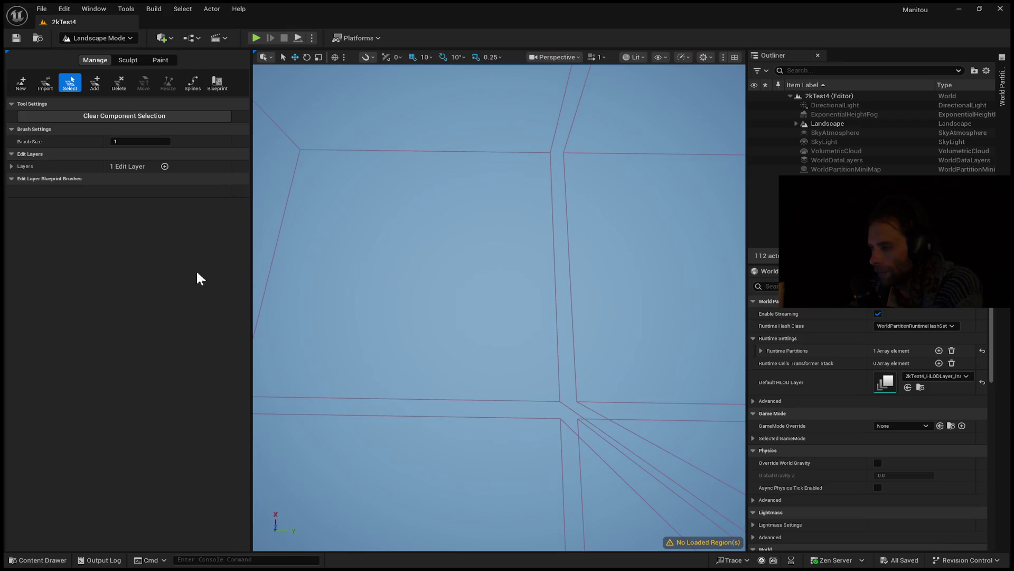
left_click(45, 83)
left_click(23, 84)
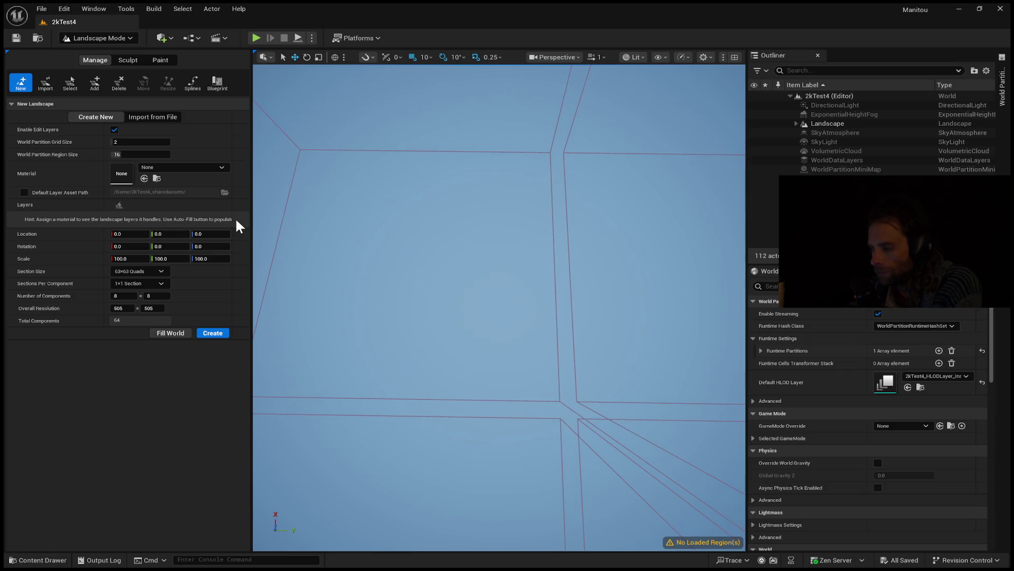
mouse_move(471, 293)
left_mouse_down()
mouse_move(460, 293)
mouse_move(539, 316)
left_mouse_up()
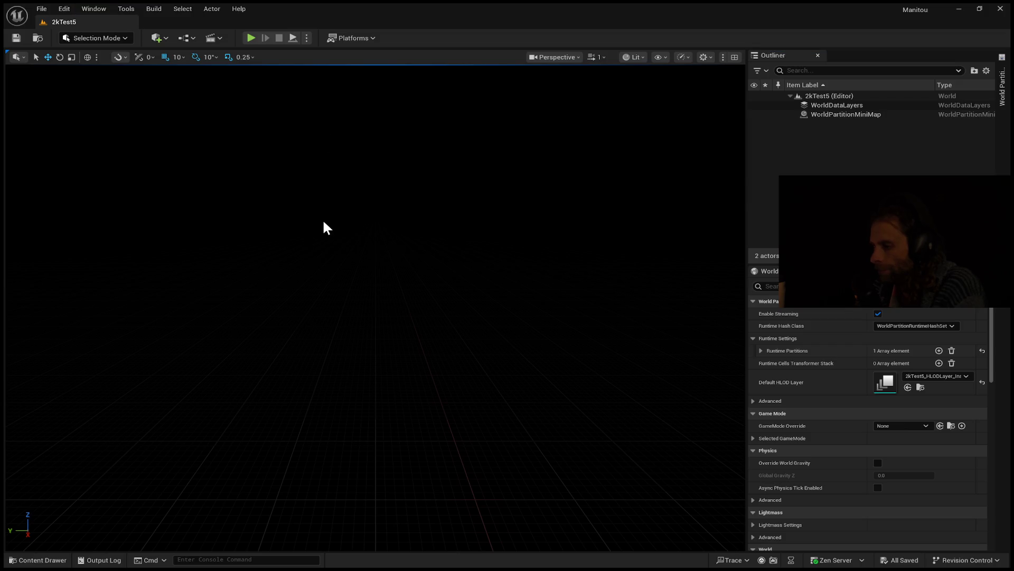
Step: Add sun, sky light and sky atmosphere lighting, then enter Landscape Mode with Shift+2
key("ctrl+z")
key("ctrl+z")
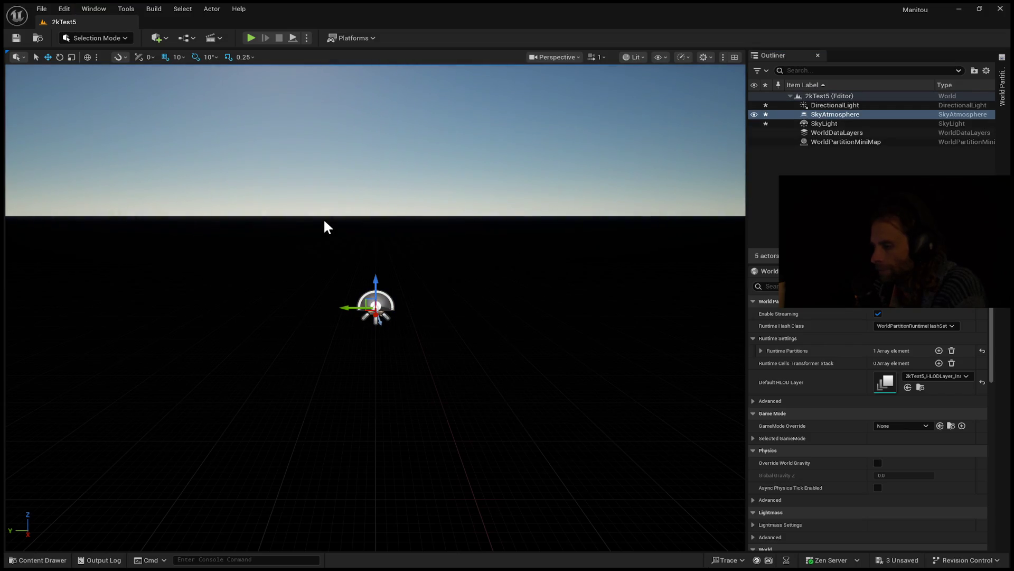
key("ctrl+z")
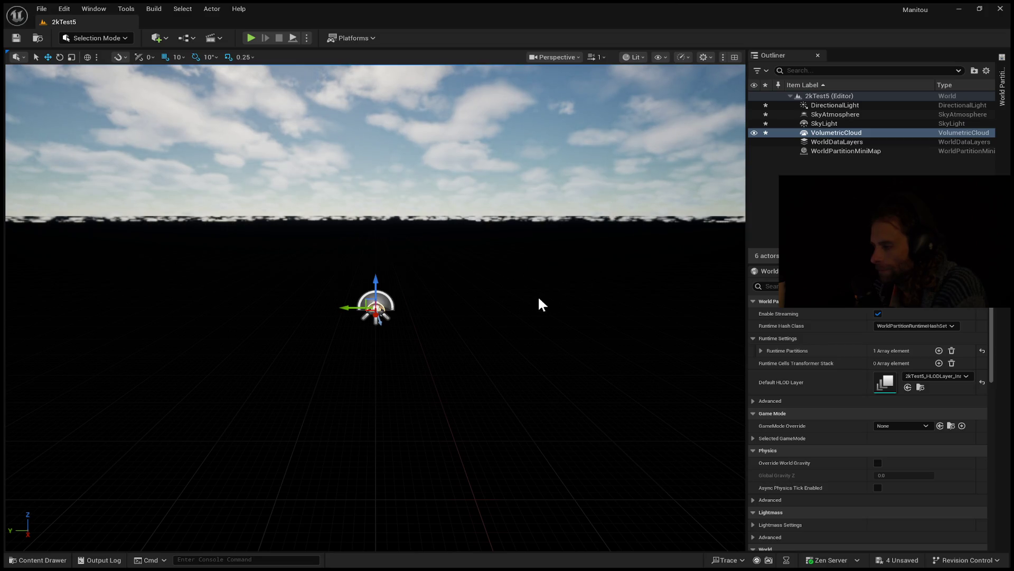
mouse_move(539, 299)
left_mouse_down()
mouse_move(544, 381)
mouse_move(550, 285)
mouse_move(555, 412)
mouse_move(555, 388)
left_mouse_up()
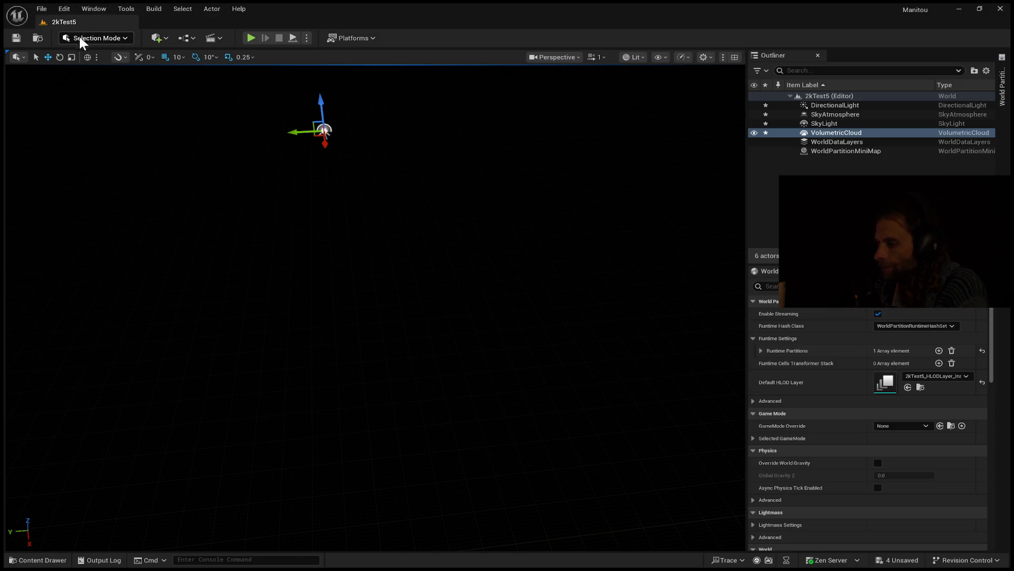
key("shift+2")
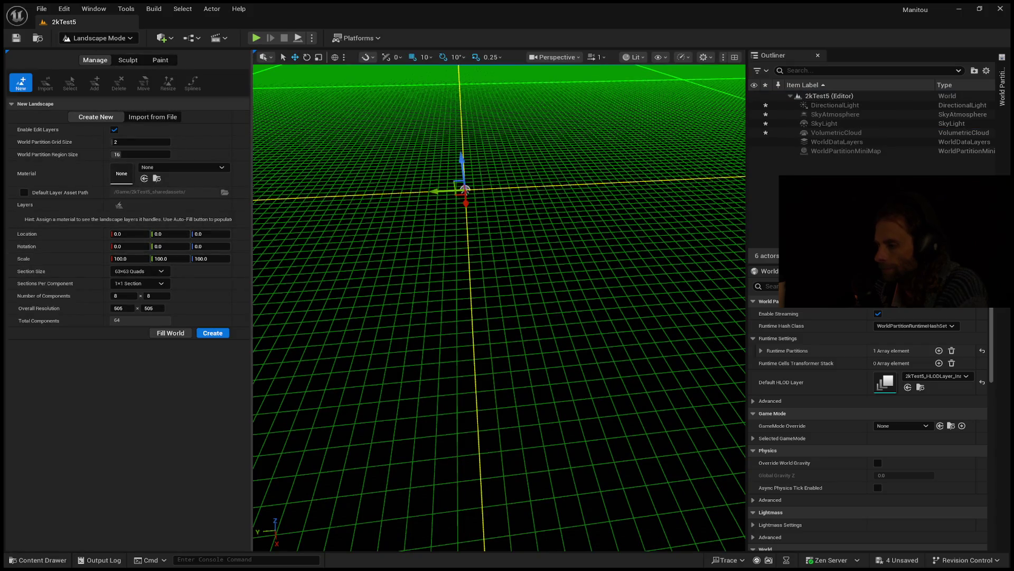
Step: Switch the new landscape to Import from File for the 2K heightmap
mouse_move(401, 297)
left_mouse_down()
mouse_move(401, 307)
mouse_move(401, 296)
left_mouse_up()
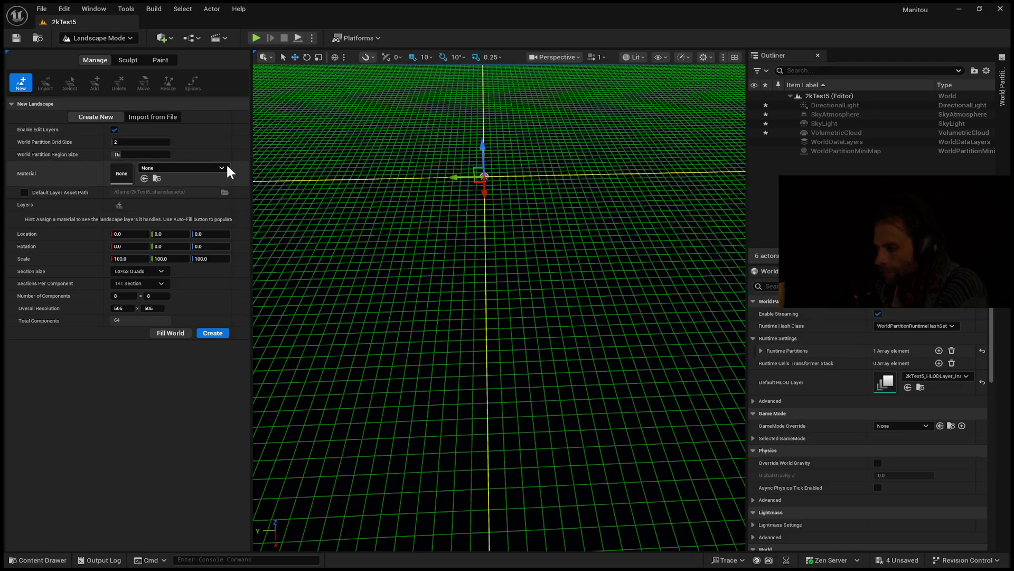
left_click(153, 116)
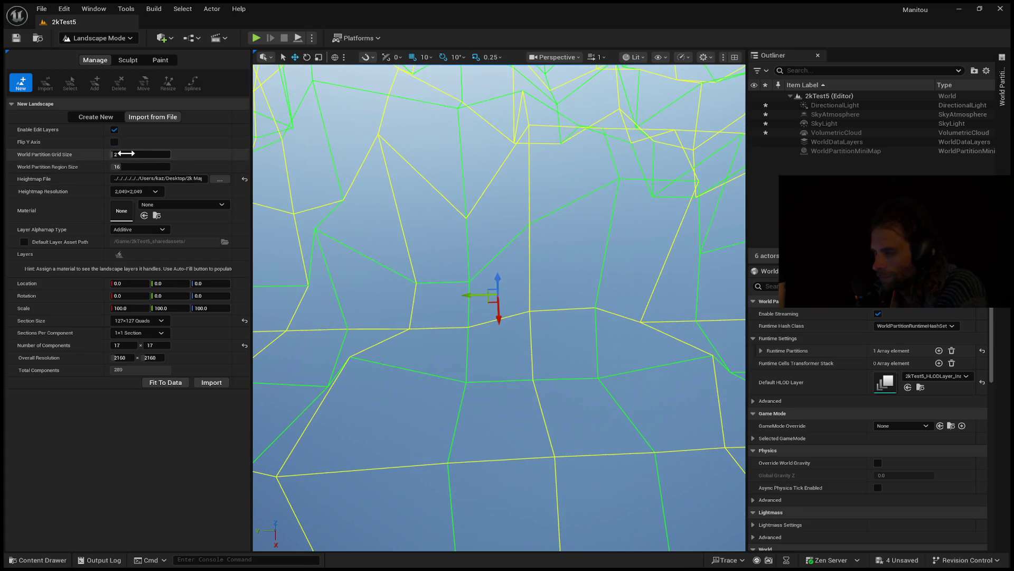
Step: Set the World Partition Grid Size to 8
left_click_drag(125, 154, 144, 153)
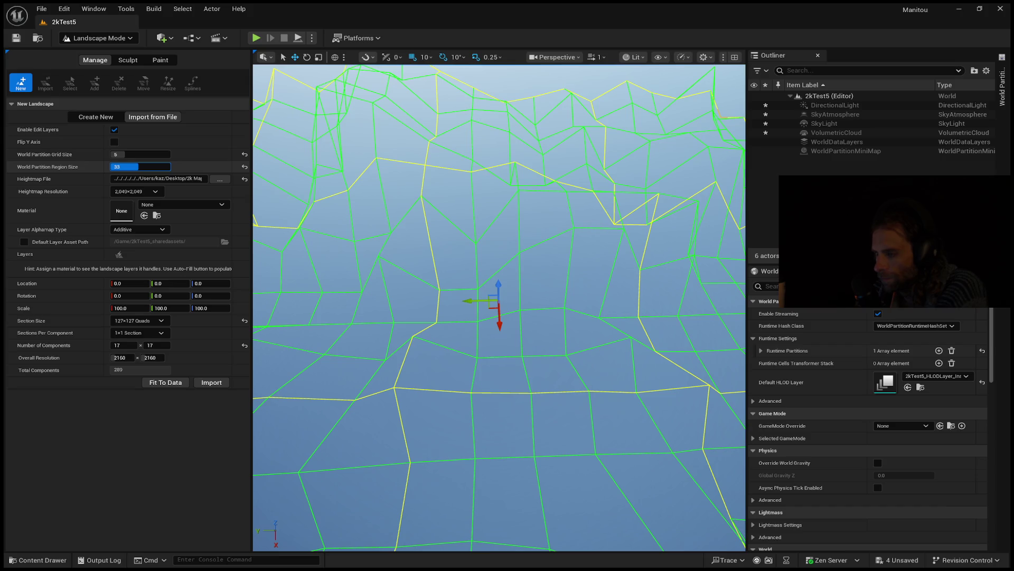
left_click(131, 154)
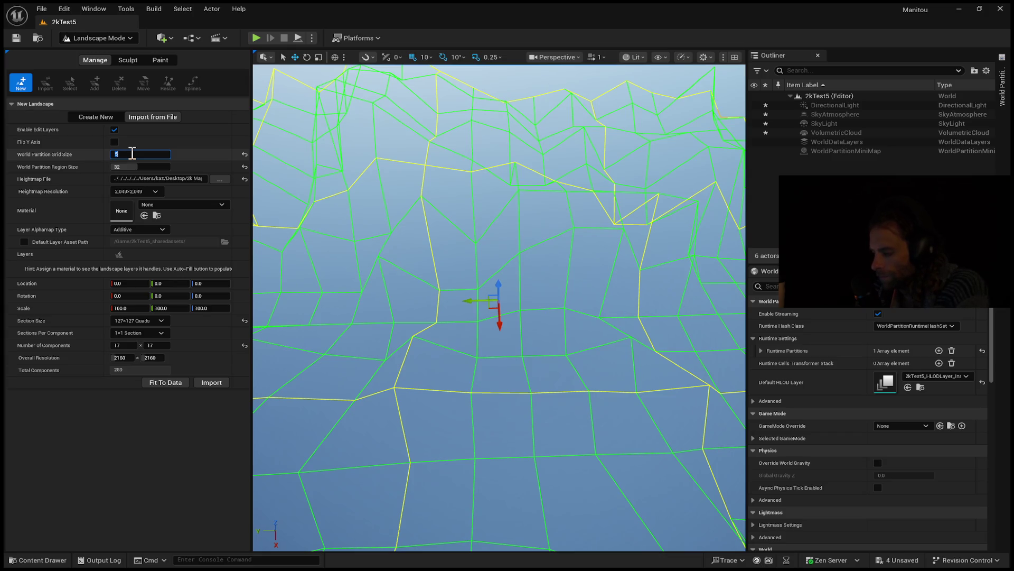
type("8")
key("Return")
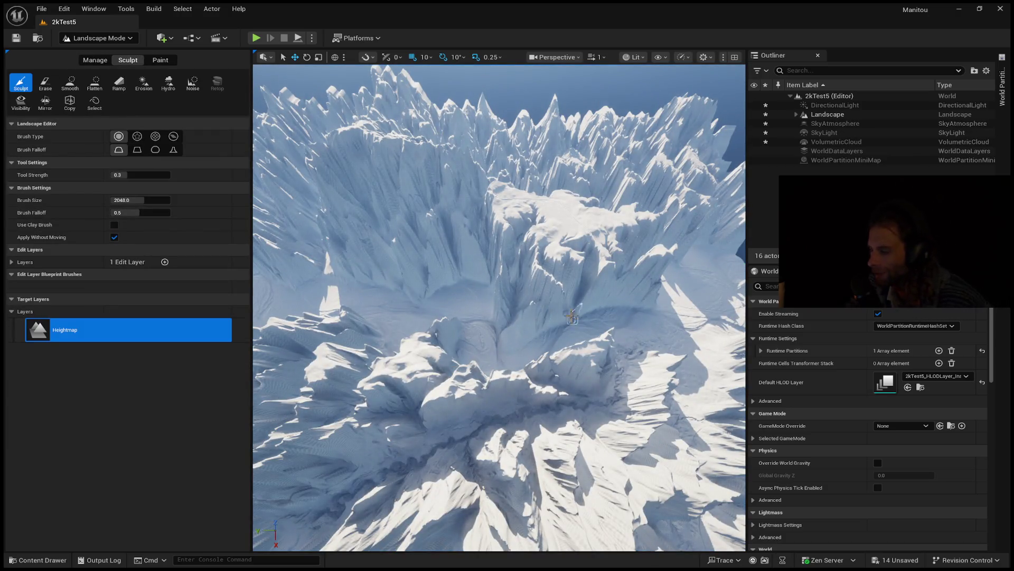
Step: Orbit and tilt the view down into the central canyon, then select the landscape there
mouse_move(523, 358)
left_mouse_down()
mouse_move(534, 365)
mouse_move(533, 317)
mouse_move(528, 380)
mouse_move(528, 308)
mouse_move(528, 370)
mouse_move(520, 346)
left_mouse_up()
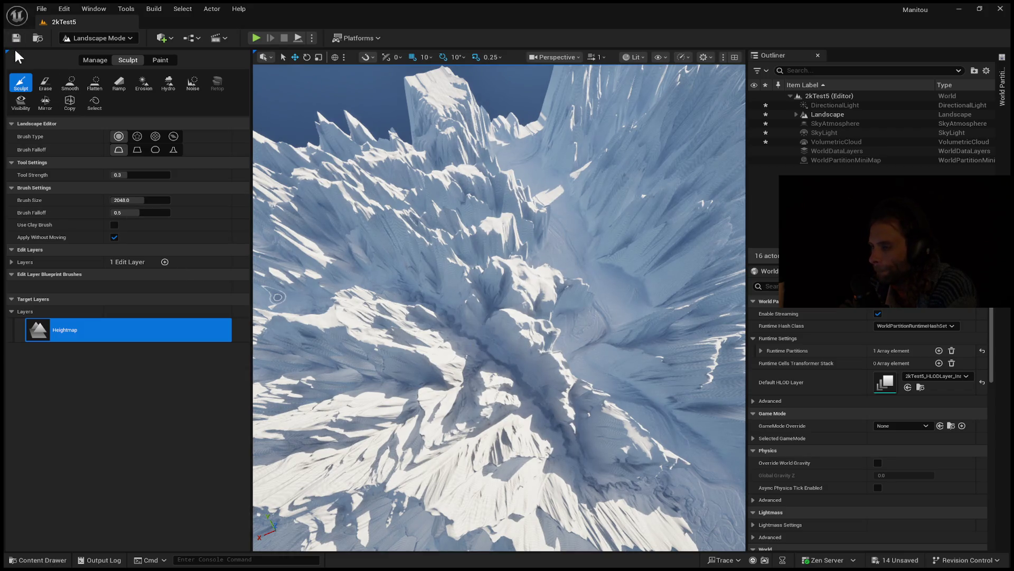
left_click_drag(283, 143, 288, 103)
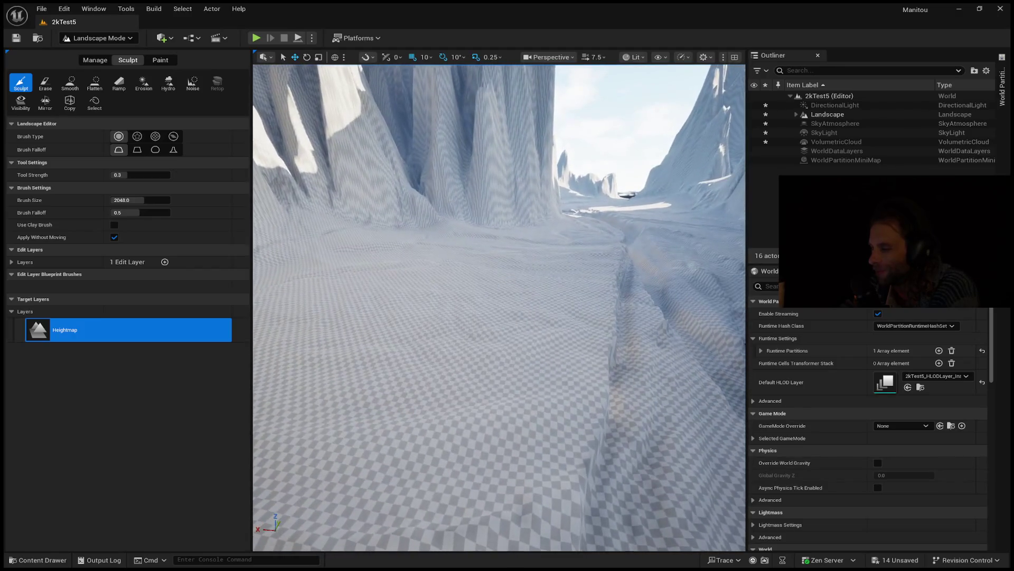
left_click(528, 373)
Step: Play In Editor and run the character forward through the canyon toward the rock ridge
key("alt+p")
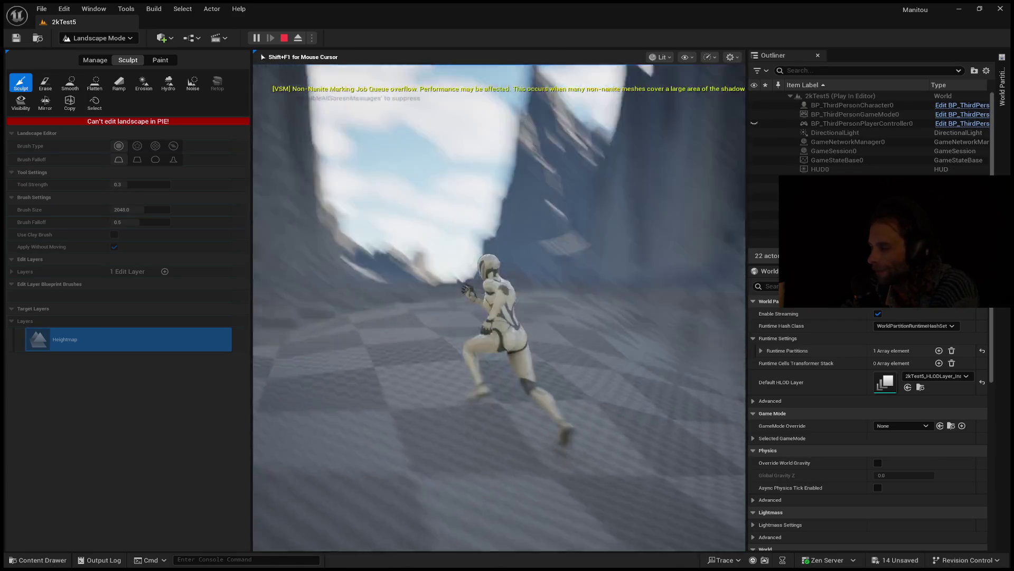
key("w")
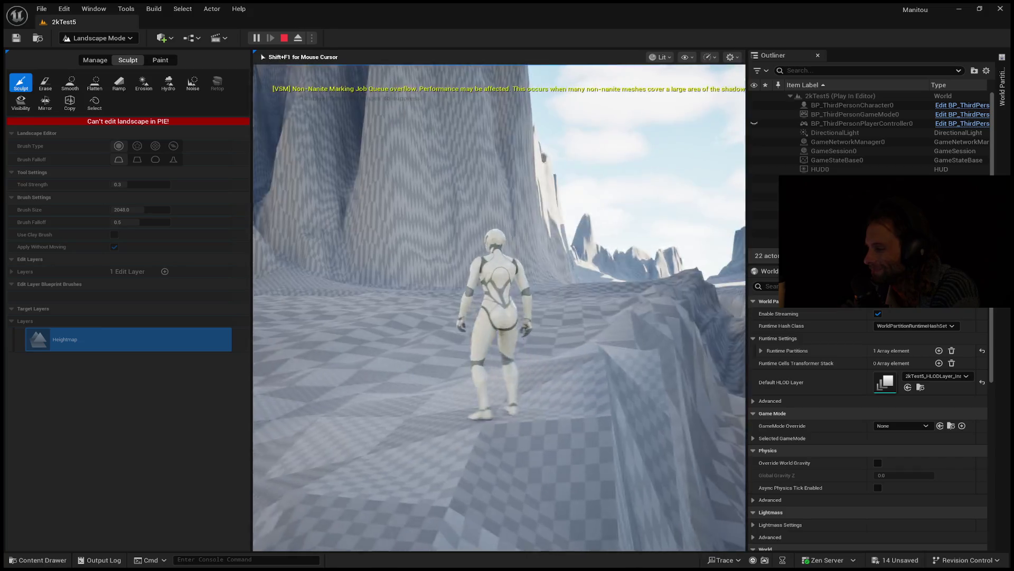
key("w")
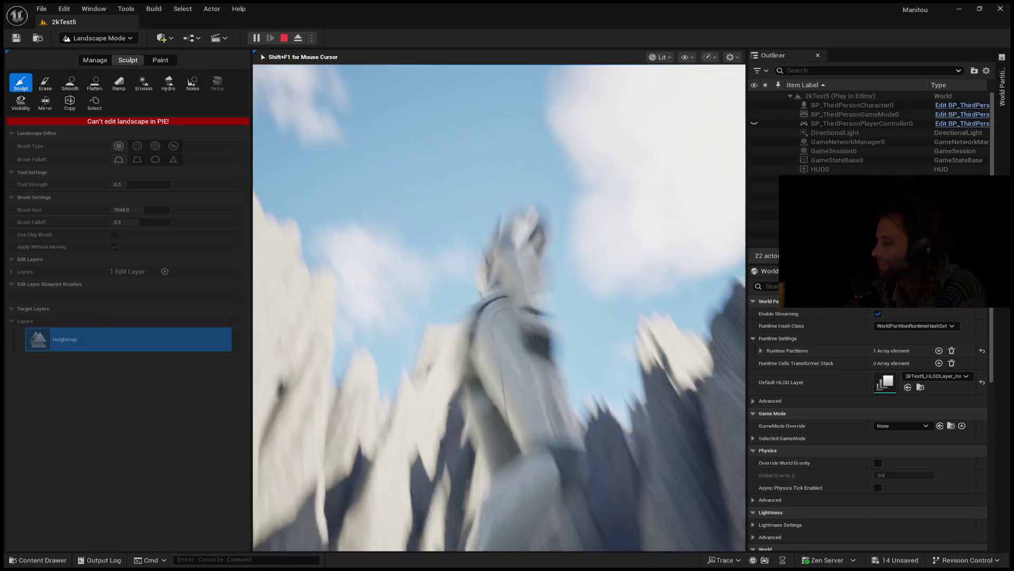
Step: Stop play, return to Selection Mode, and fly the view forward into the canyon
key("Escape")
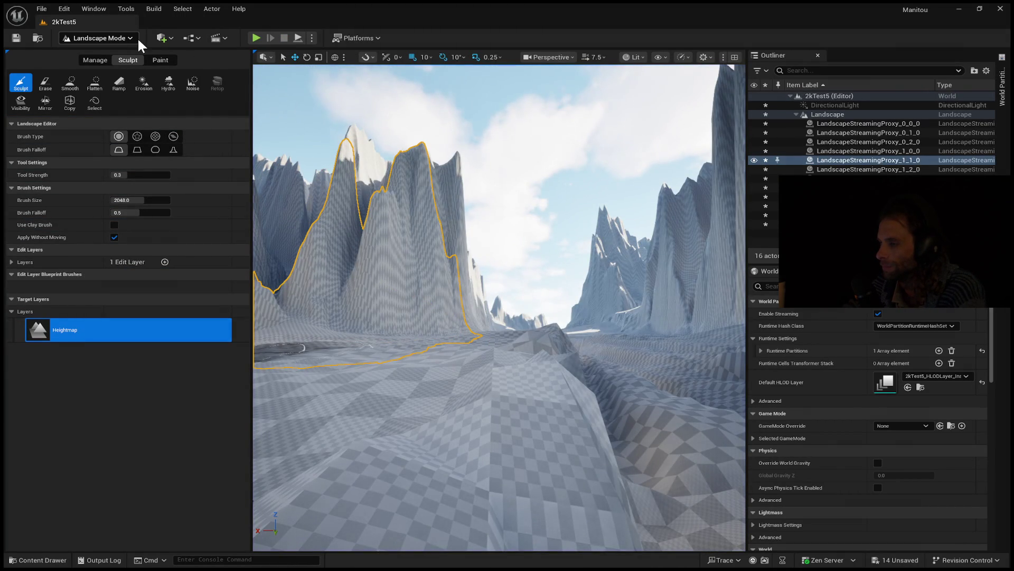
key("shift+1")
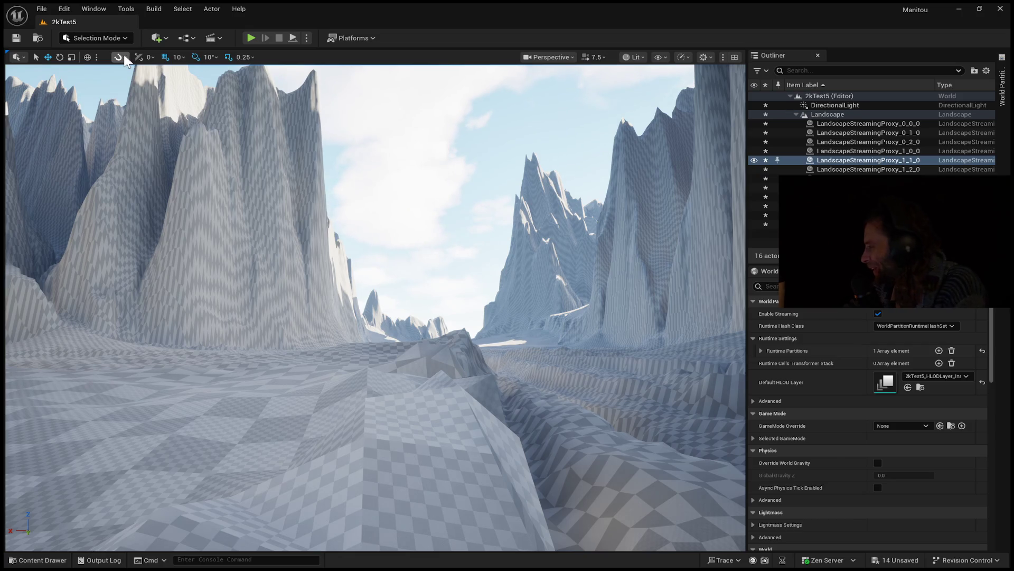
mouse_move(74, 177)
left_mouse_down()
mouse_move(77, 200)
mouse_move(74, 169)
mouse_move(63, 168)
mouse_move(74, 169)
mouse_move(73, 188)
mouse_move(63, 164)
mouse_move(63, 180)
mouse_move(73, 169)
left_mouse_up()
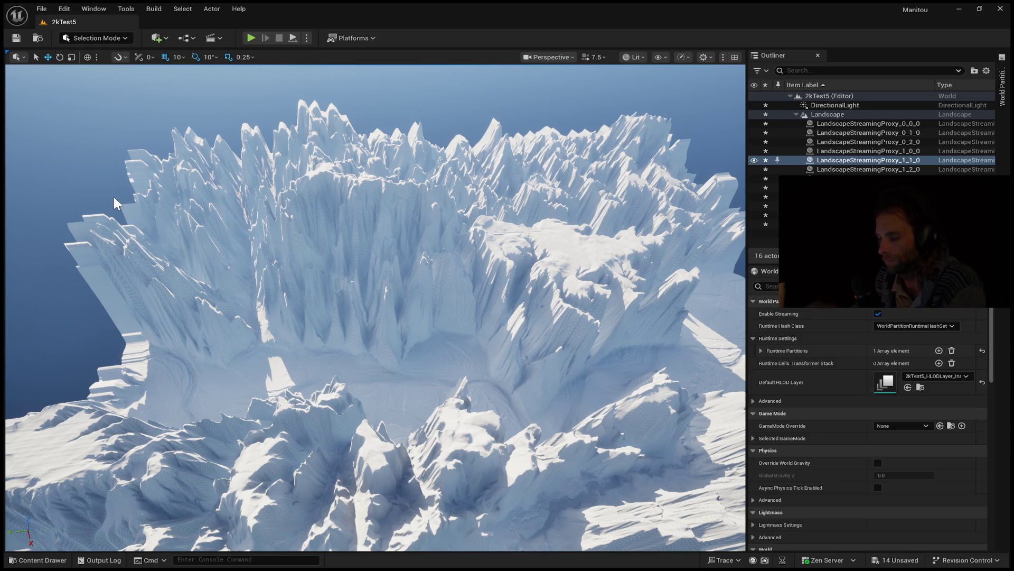
Step: Delete the selected landscape and go back to Landscape Mode's new-landscape settings
left_click(142, 209)
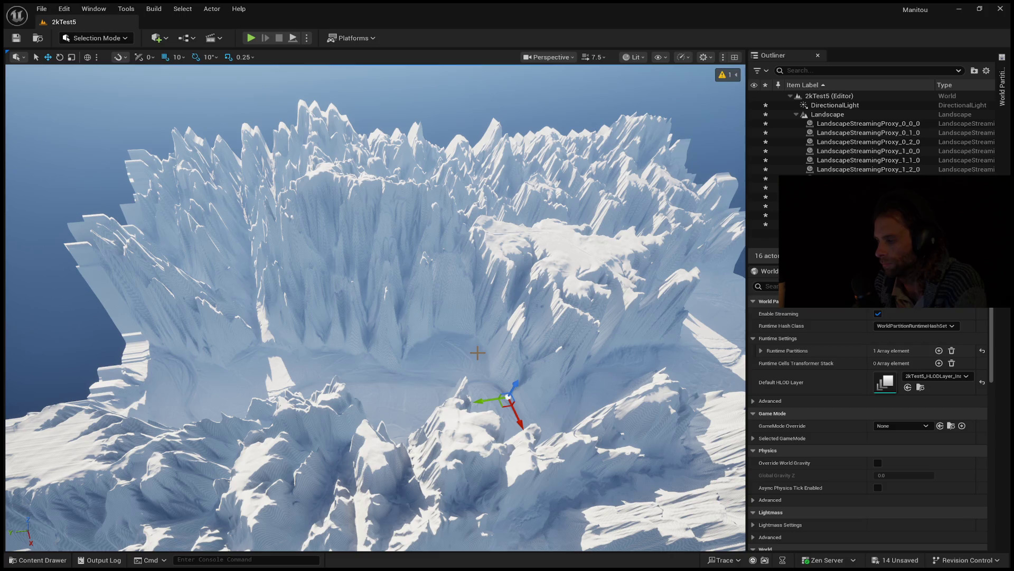
key("Delete")
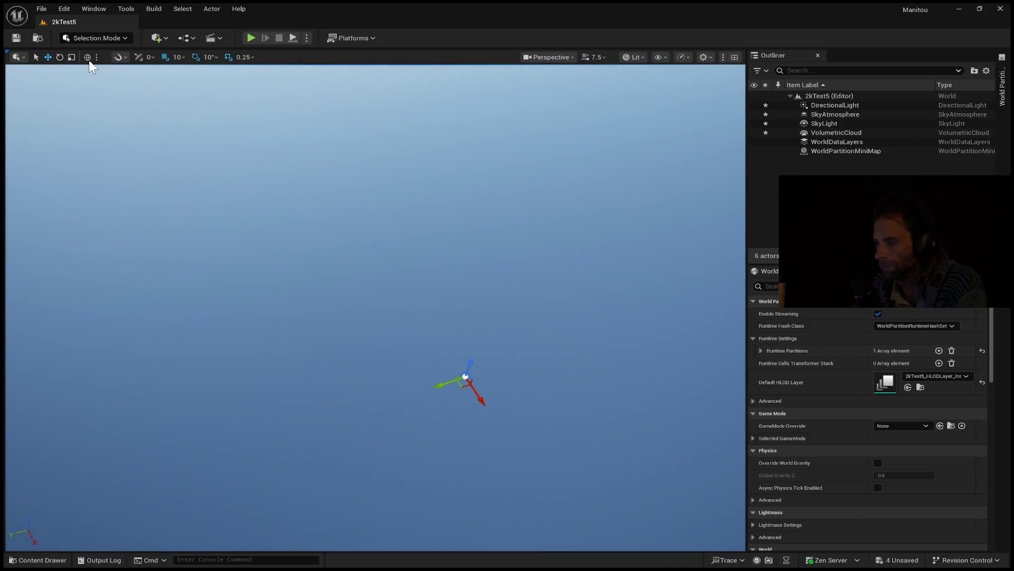
key("shift+2")
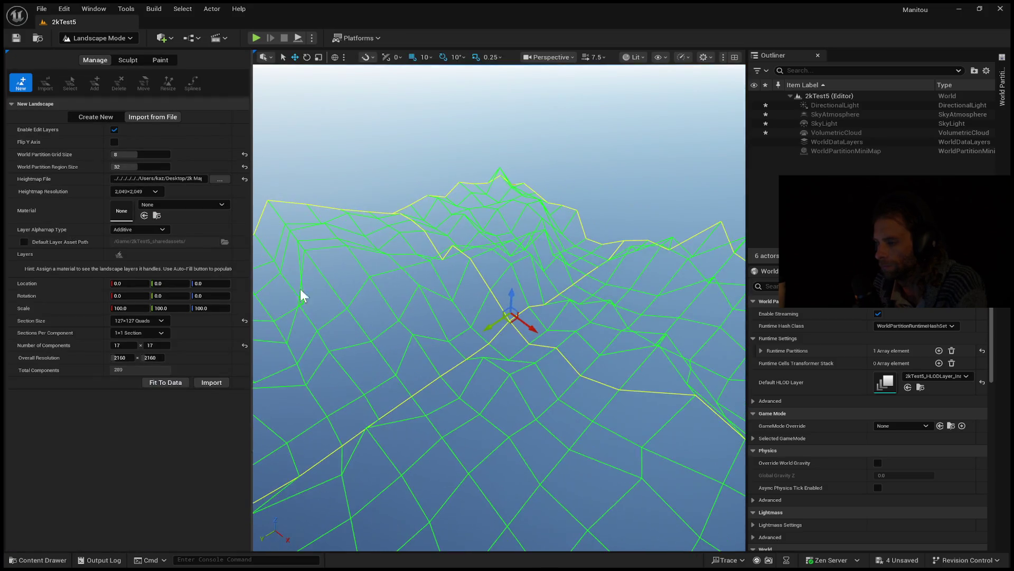
Step: Reset heightmap file, section size, component count, region size and grid size to defaults
left_click(244, 179)
left_click(245, 320)
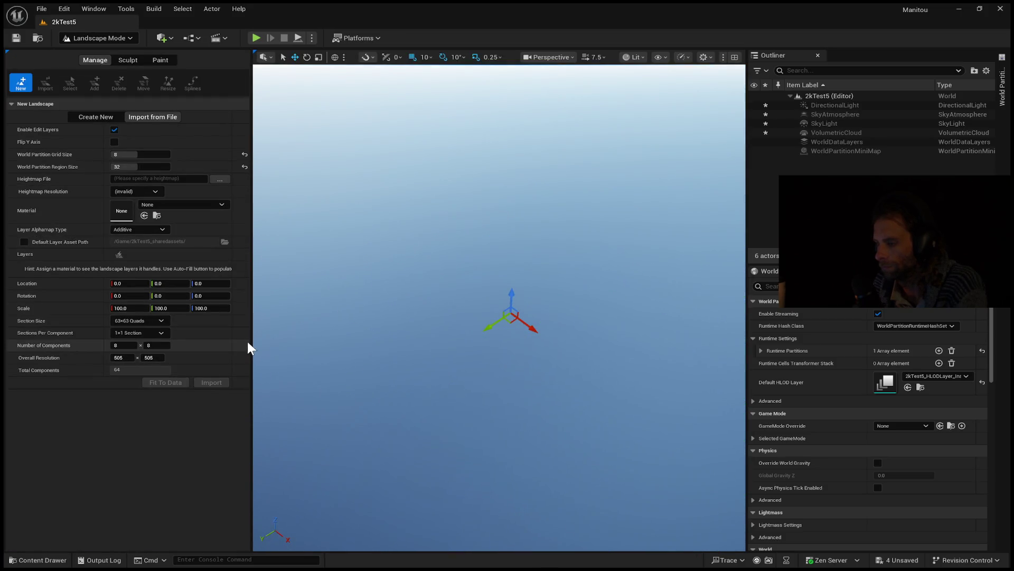
left_click(244, 345)
left_click(245, 167)
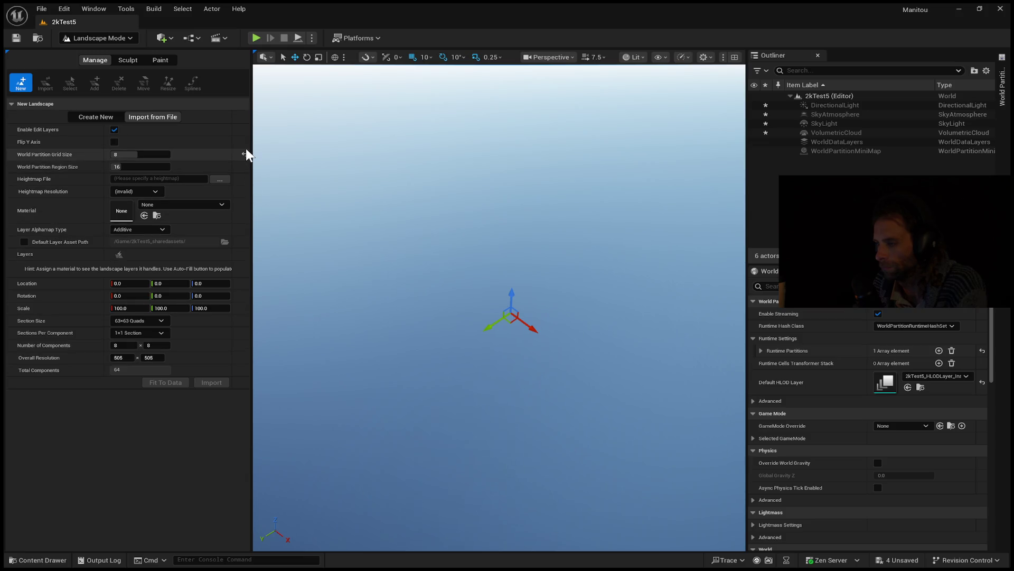
left_click(244, 154)
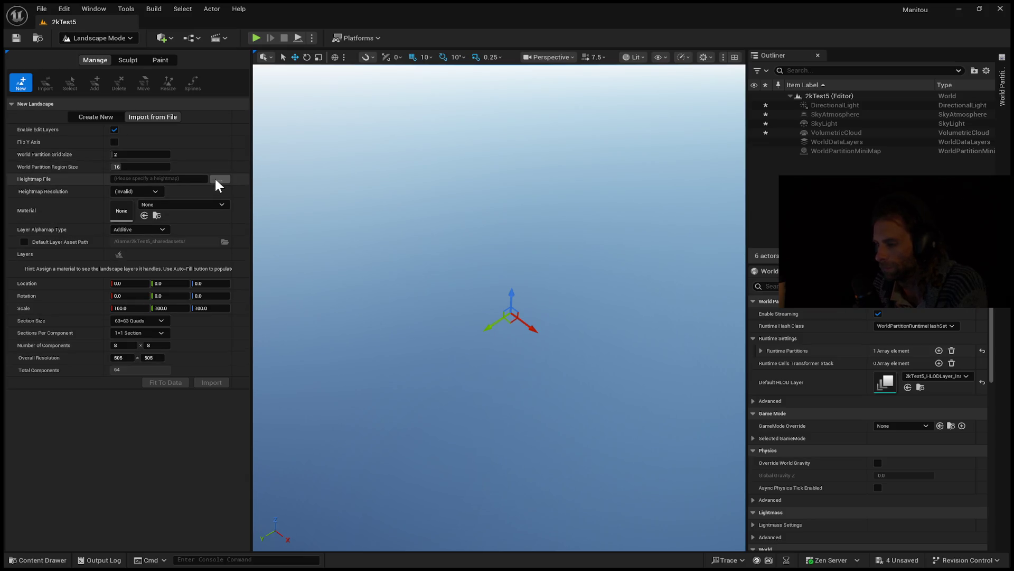
Step: Reload the 2049x2049 heightmap file and review the updated import settings
left_click(170, 127)
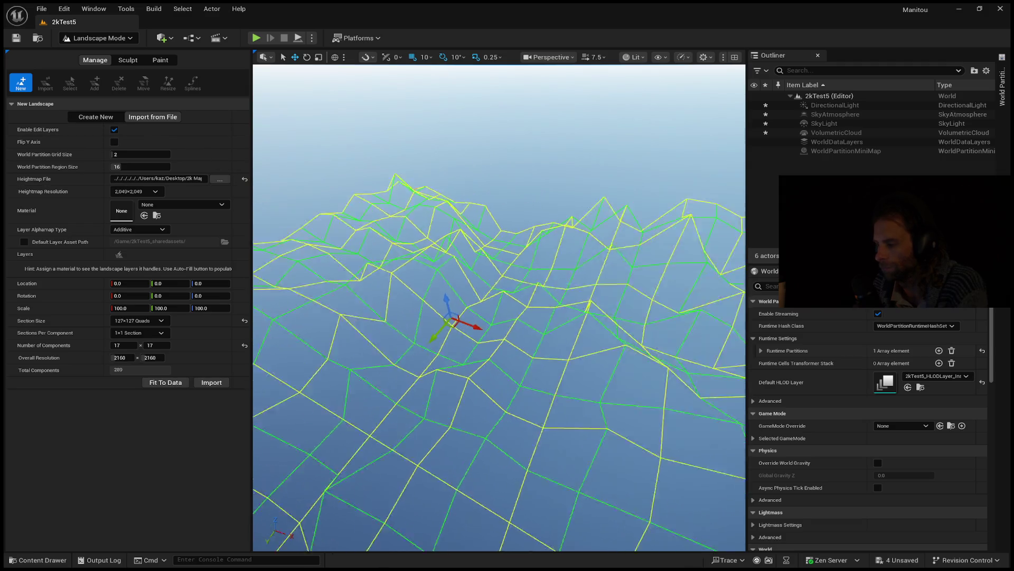
scroll(499, 306, "up", 5)
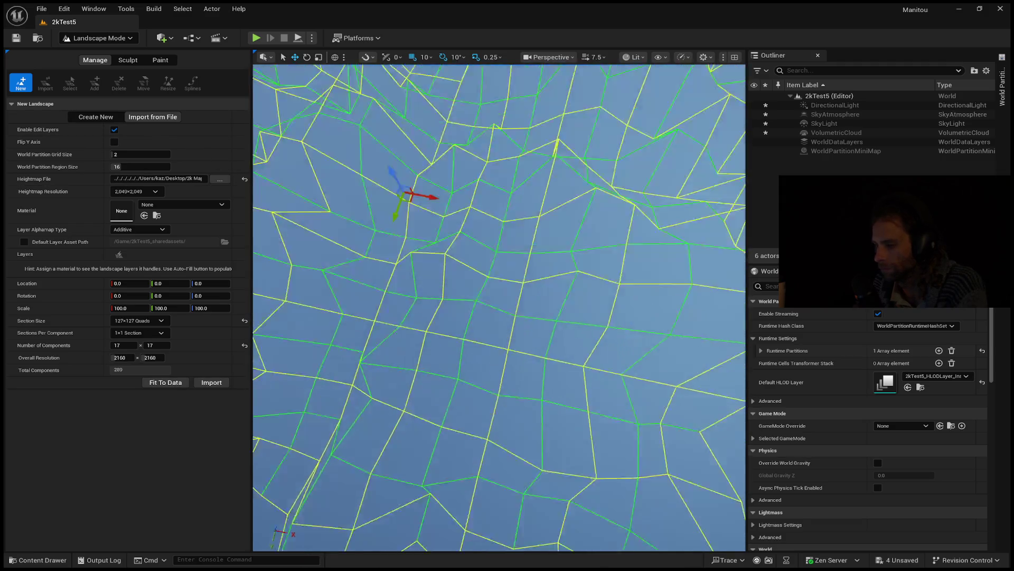
scroll(500, 307, "down", 2)
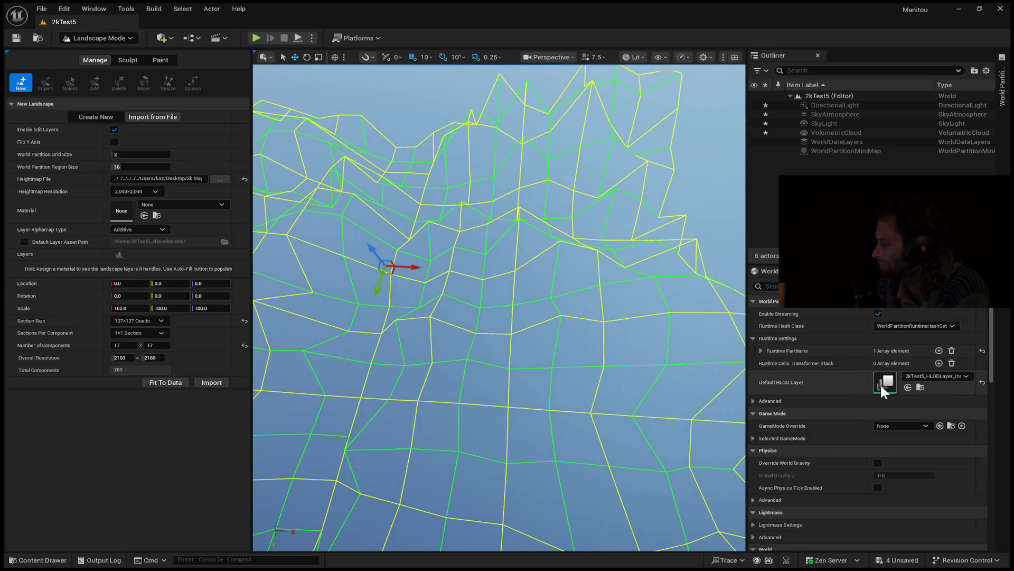
Step: Switch the landscape preview gizmo from rotate to scale
key("e")
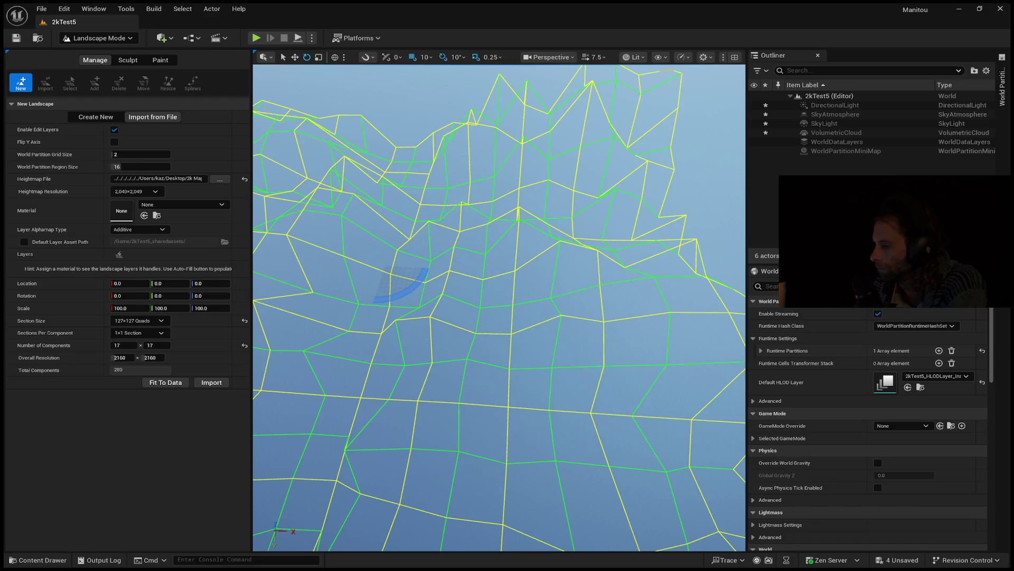
key("r")
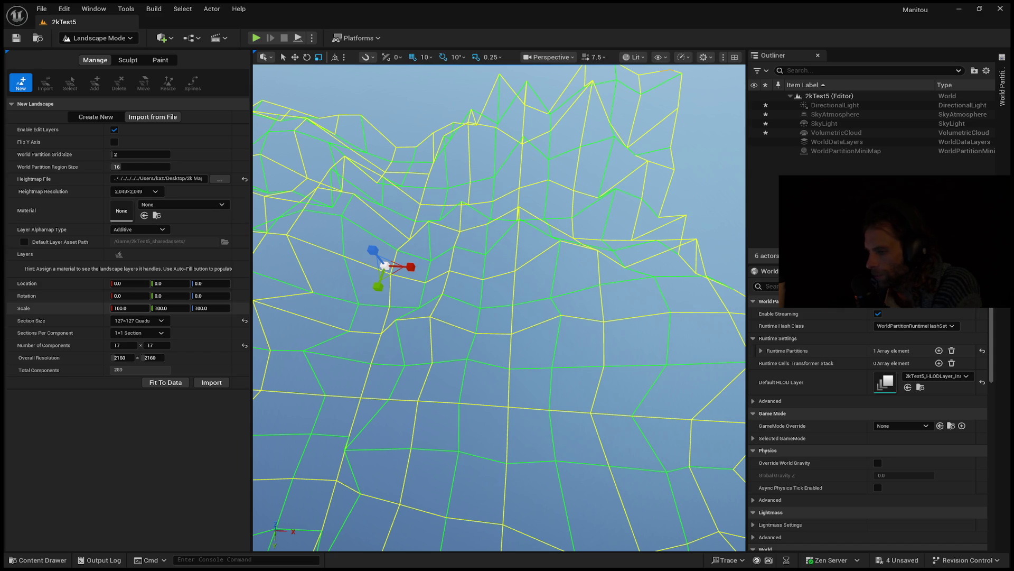
Step: Set the landscape's X and Y scale to 247.89291
left_click(130, 308)
left_click_drag(130, 308, 95, 311)
type("129102627665")
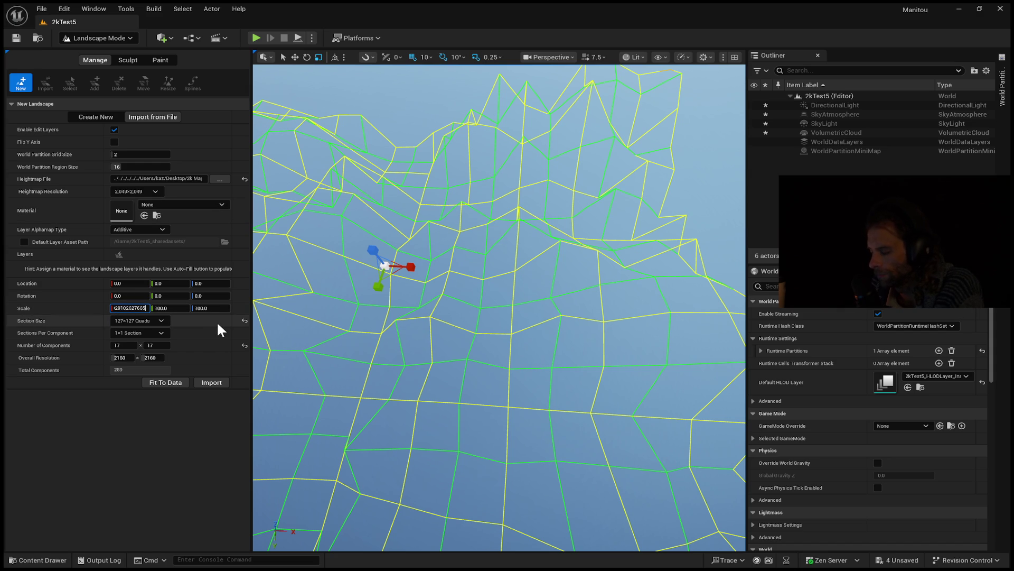
key("Tab")
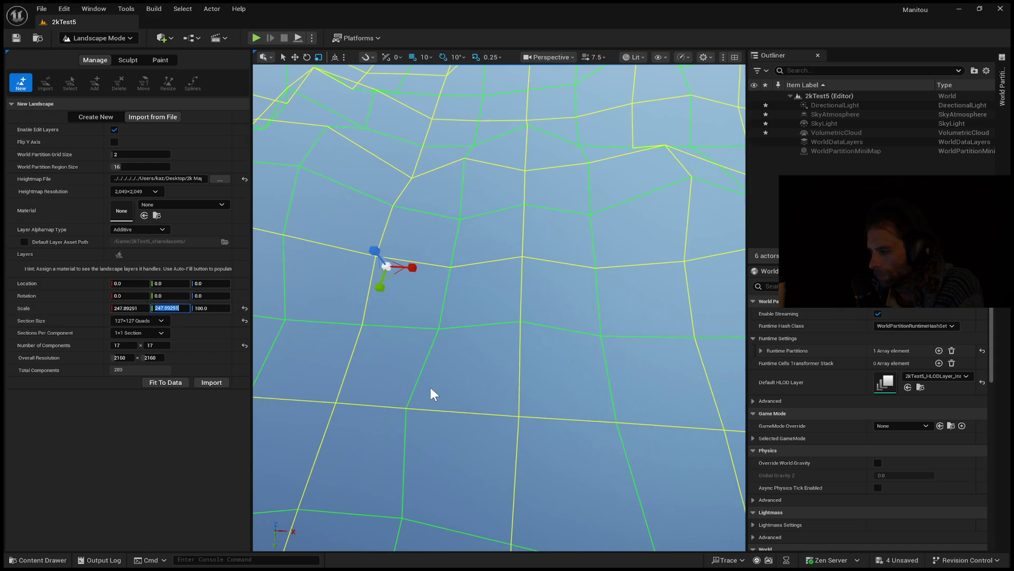
key("Tab")
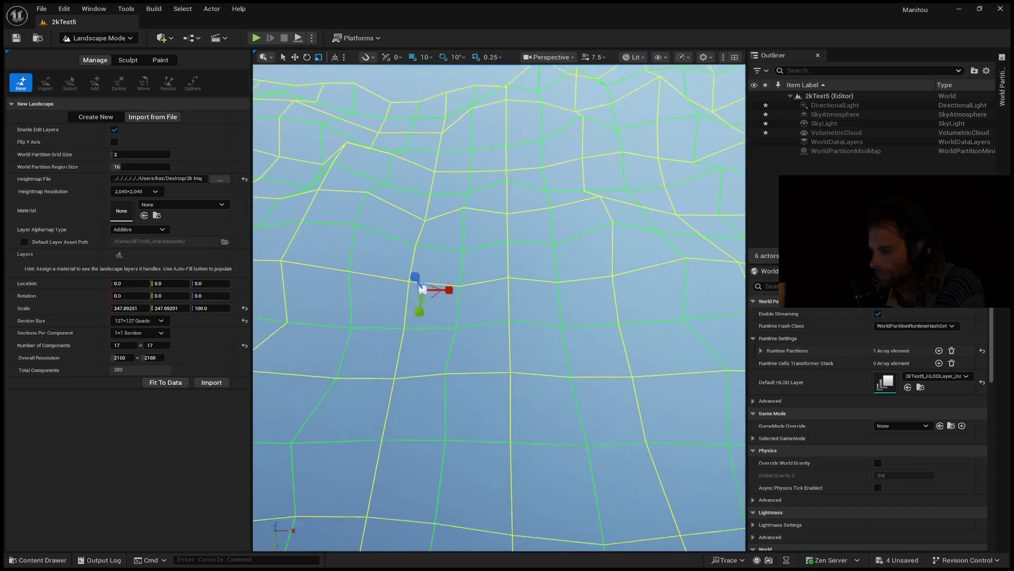
Step: Fly the camera back until the whole landscape preview is visible
scroll(499, 307, "up", 1)
key("s")
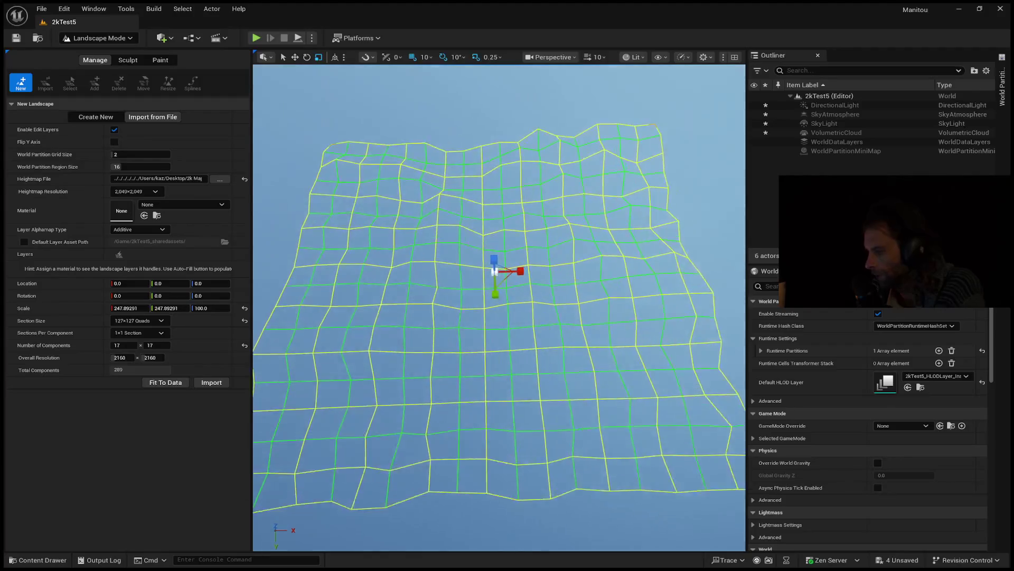
key("w")
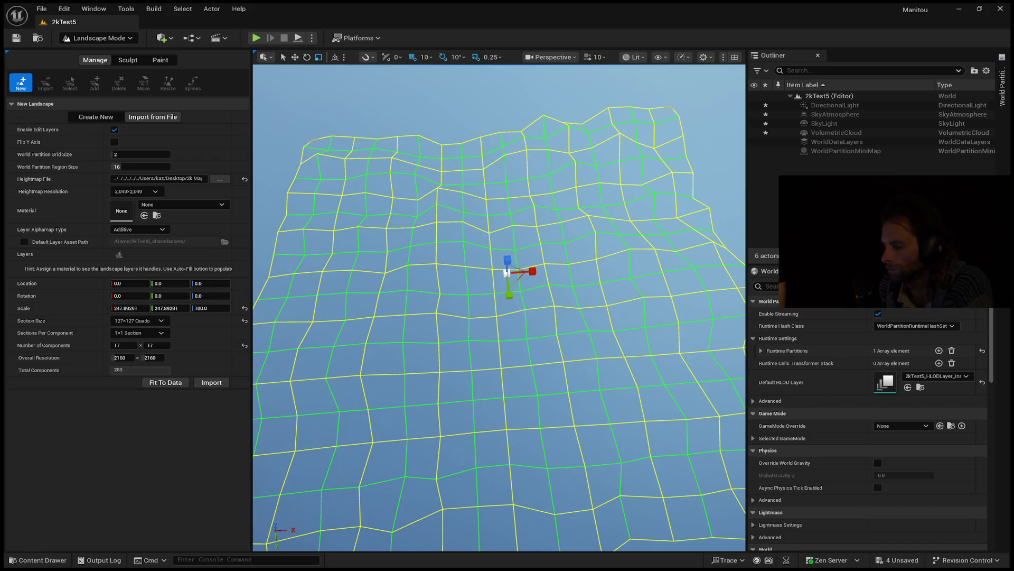
Step: Set the landscape's Z scale to 29.3203125 and leave Z rotation at 0
left_click(213, 308)
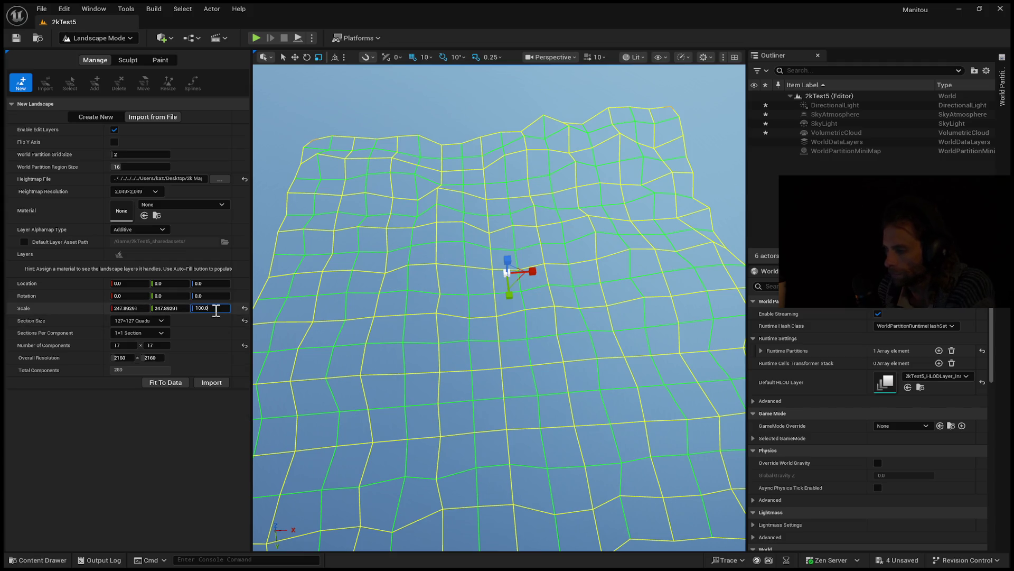
type("29.3203125")
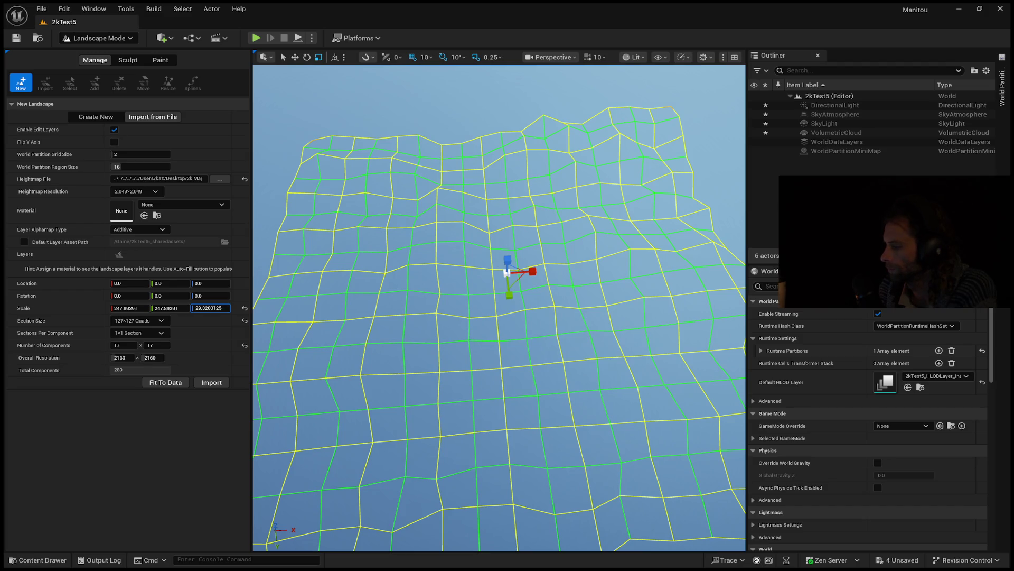
key("Return")
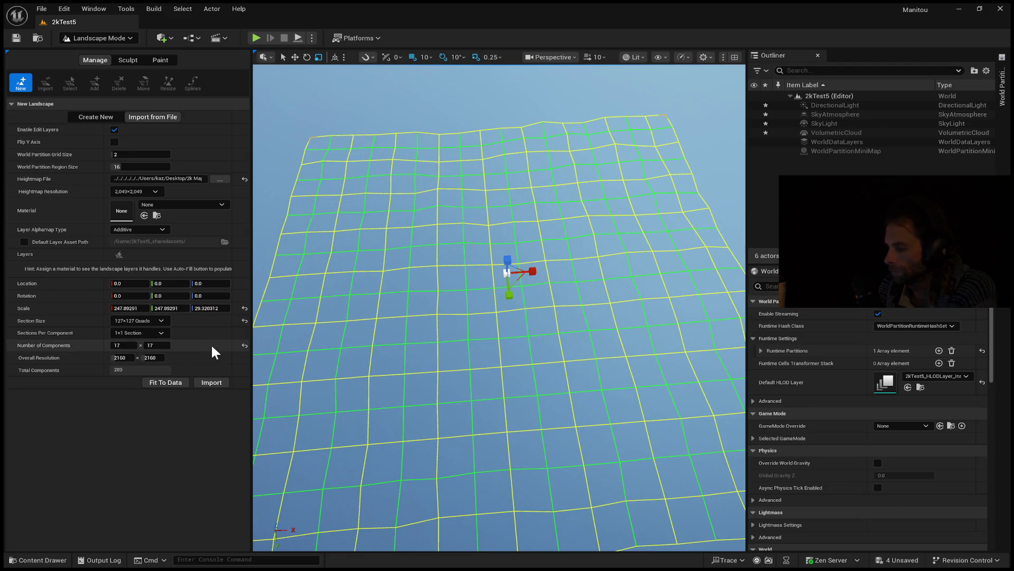
left_click(203, 295)
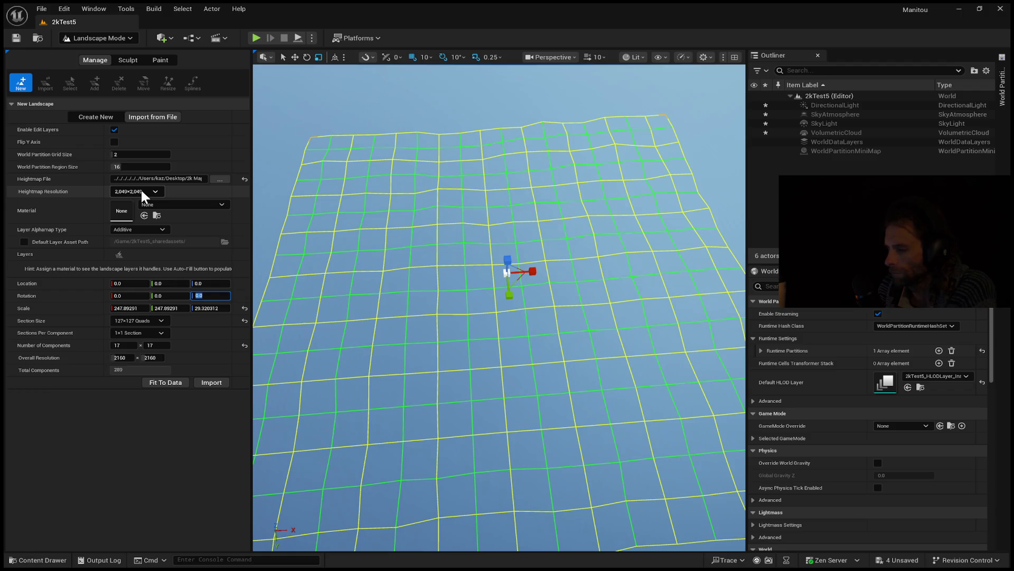
key("Return")
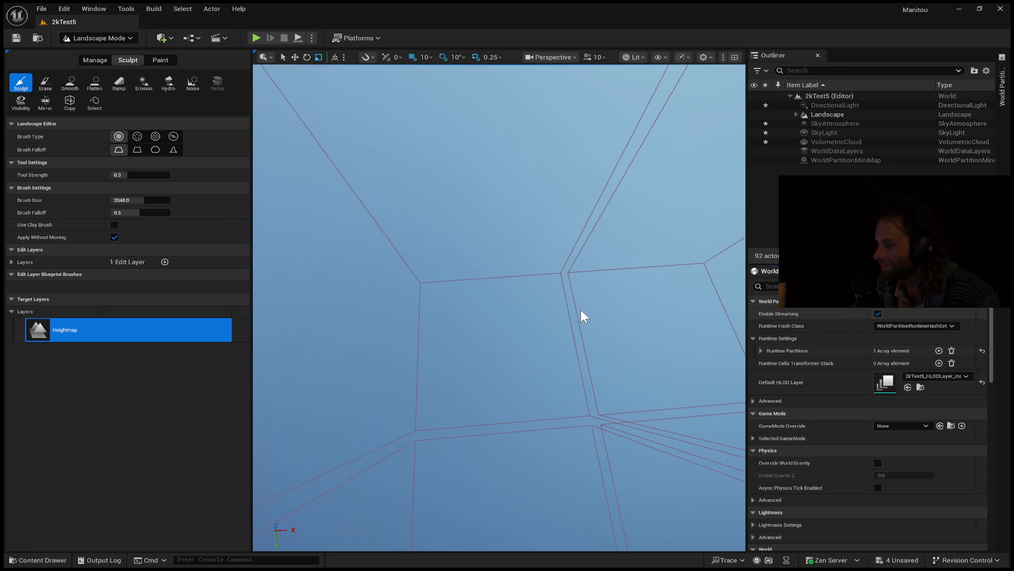
Step: Turn streaming off so the terrain loads, then fly the camera down across it
key("ctrl+z")
scroll(617, 396, "down", 5)
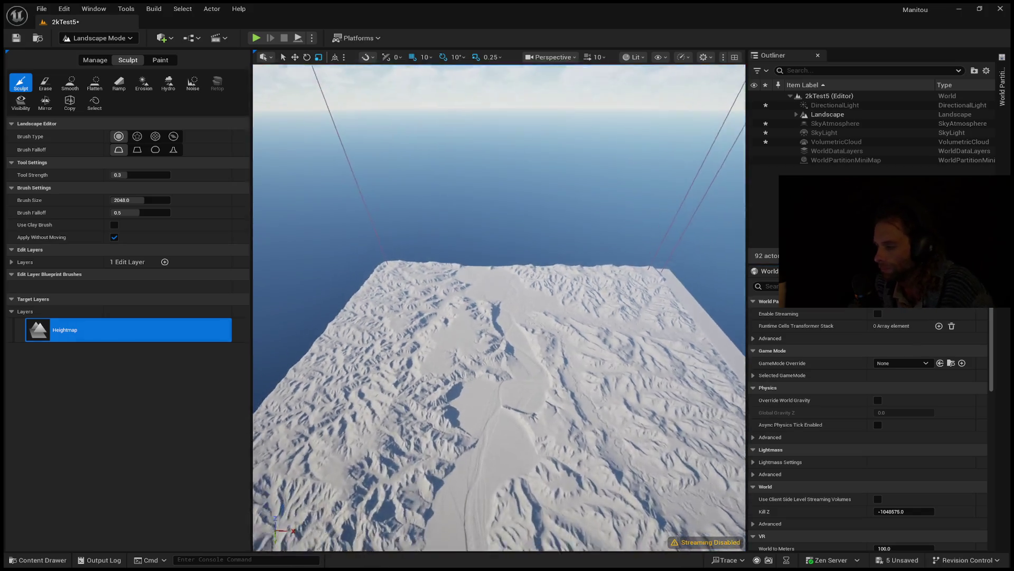
scroll(617, 396, "up", 8)
left_click_drag(499, 370, 500, 233)
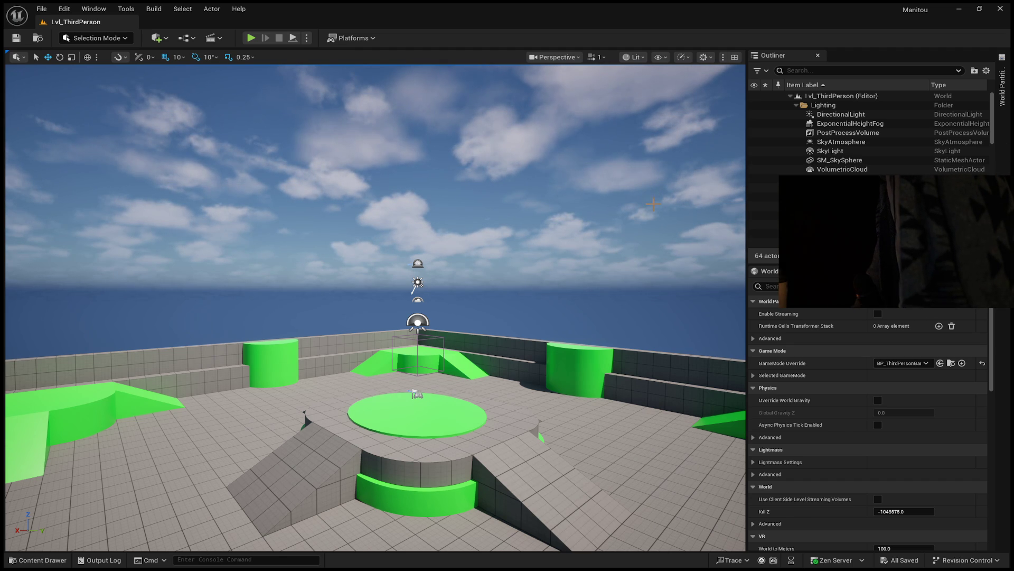
Step: Open the File menu to begin a new level
left_click(39, 9)
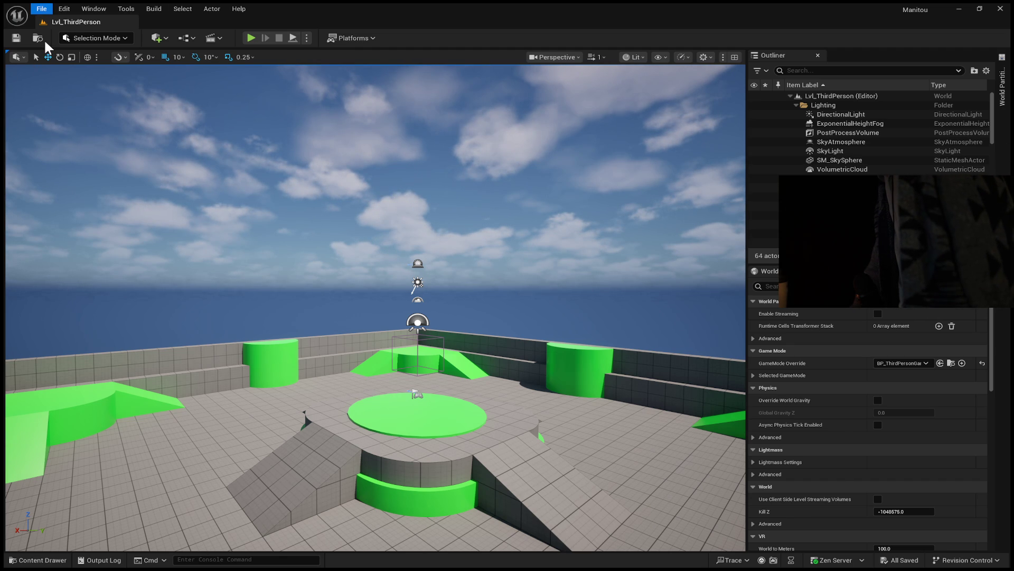
Step: Create a new Empty Open World level, then open and dismiss the File menu
double_click(455, 217)
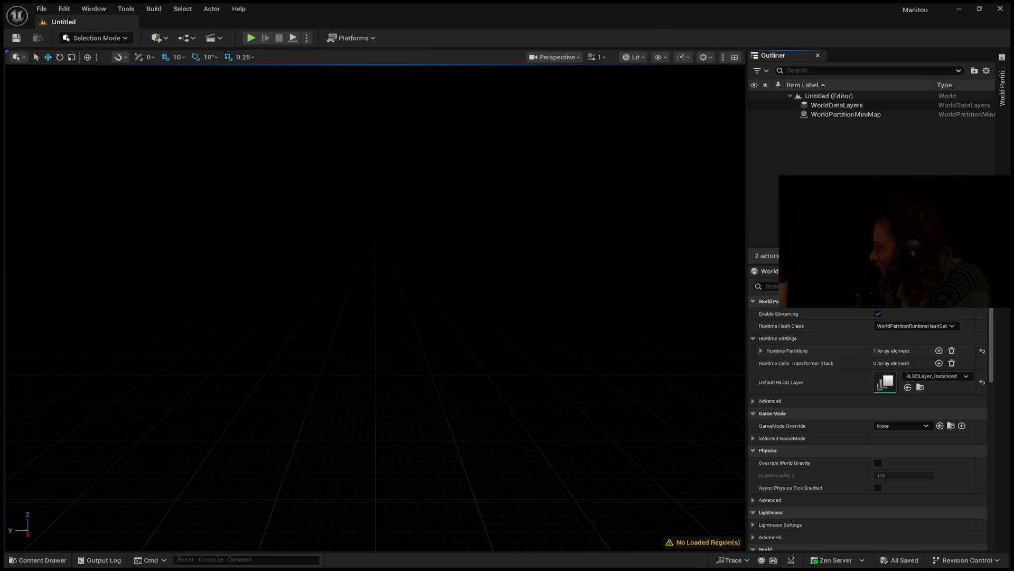
left_click(42, 13)
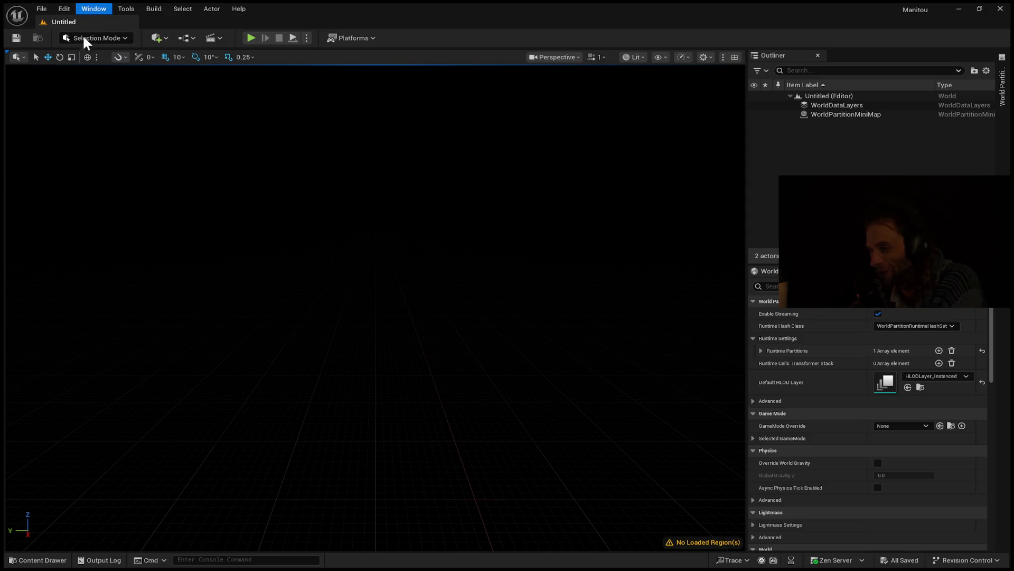
left_click(138, 136)
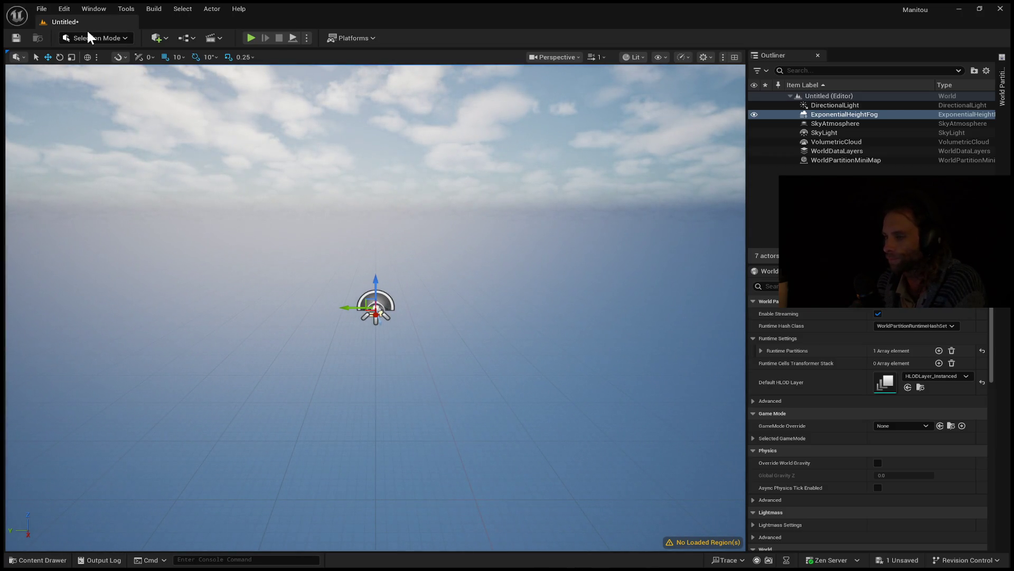
Step: In Landscape Mode, set up a new landscape imported from the 2049×2049 heightmap file
key("shift+2")
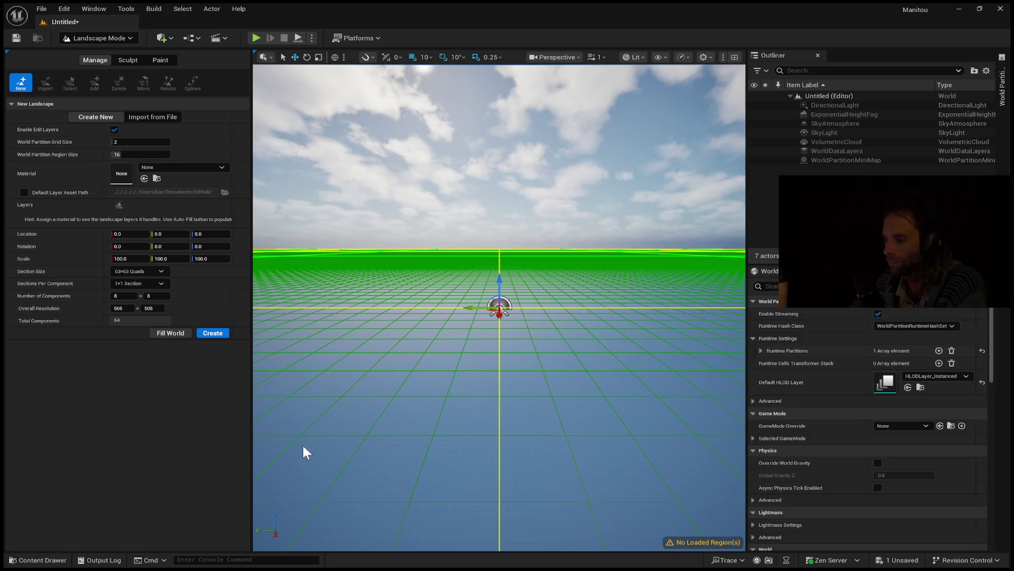
scroll(261, 338, "down", 3)
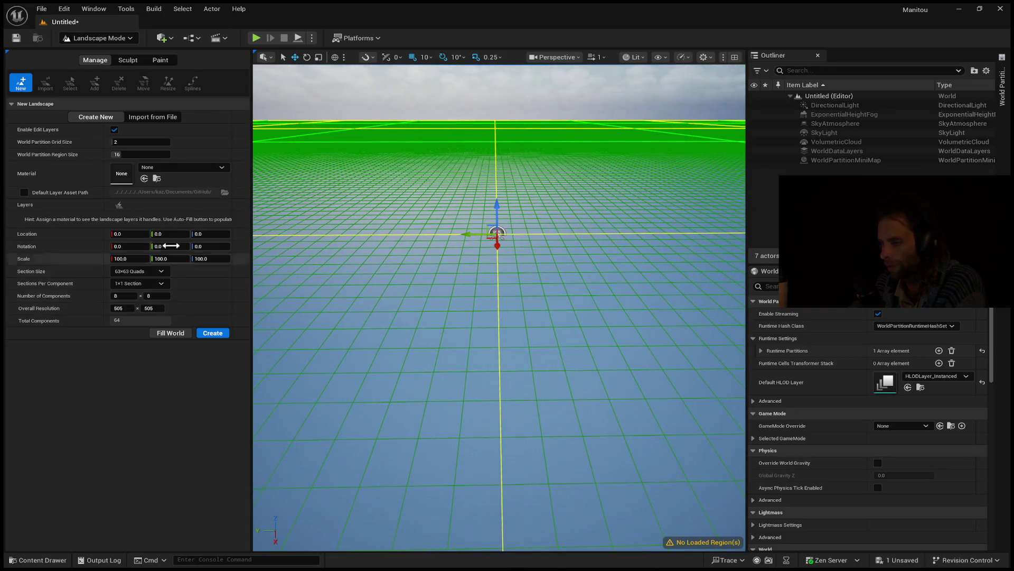
left_click(159, 115)
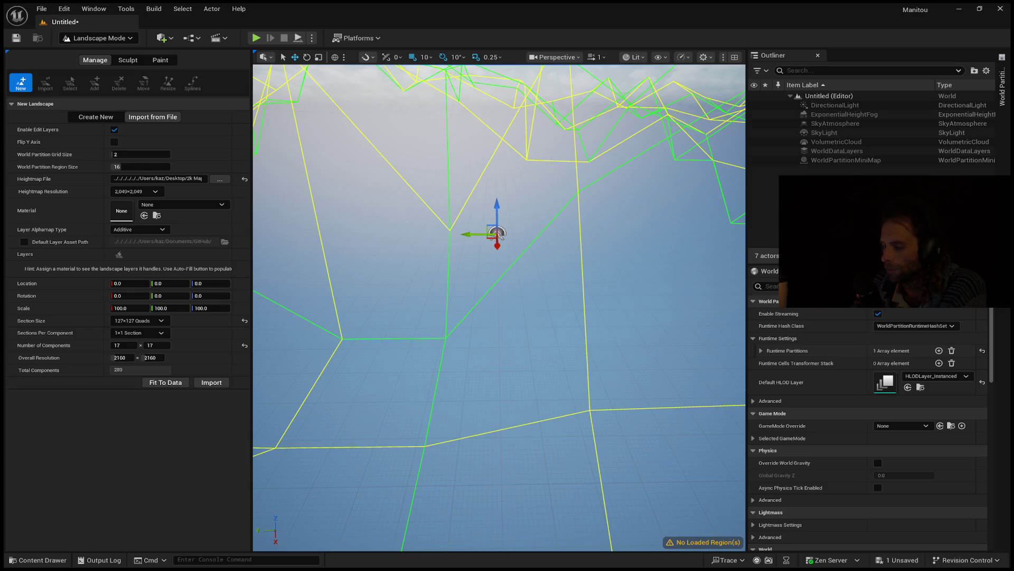
Step: Set the landscape's Z scale to 7.330078, keeping X and Y at 100
left_click(208, 308)
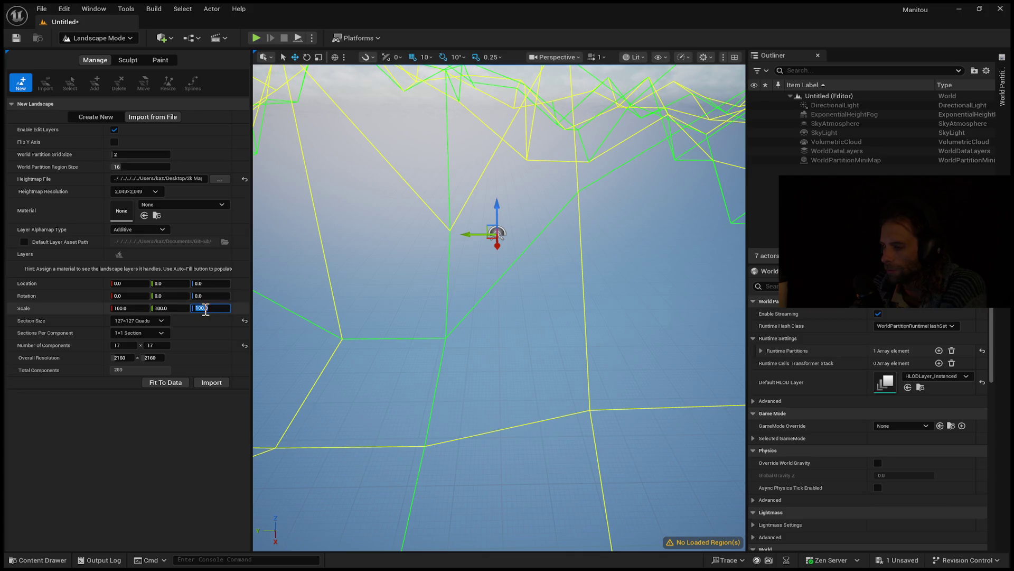
type("7.330078")
left_click(180, 306)
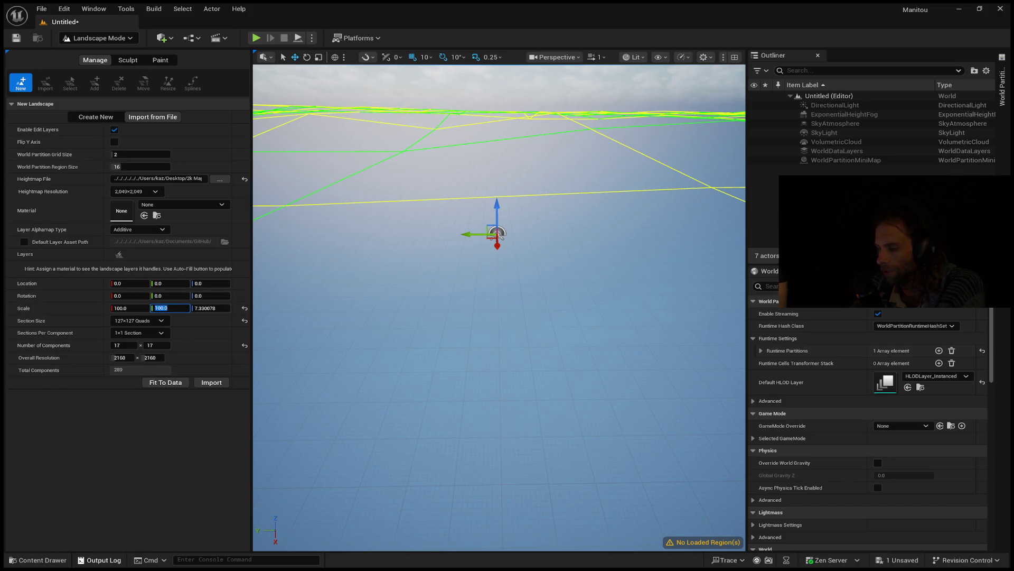
key("Return")
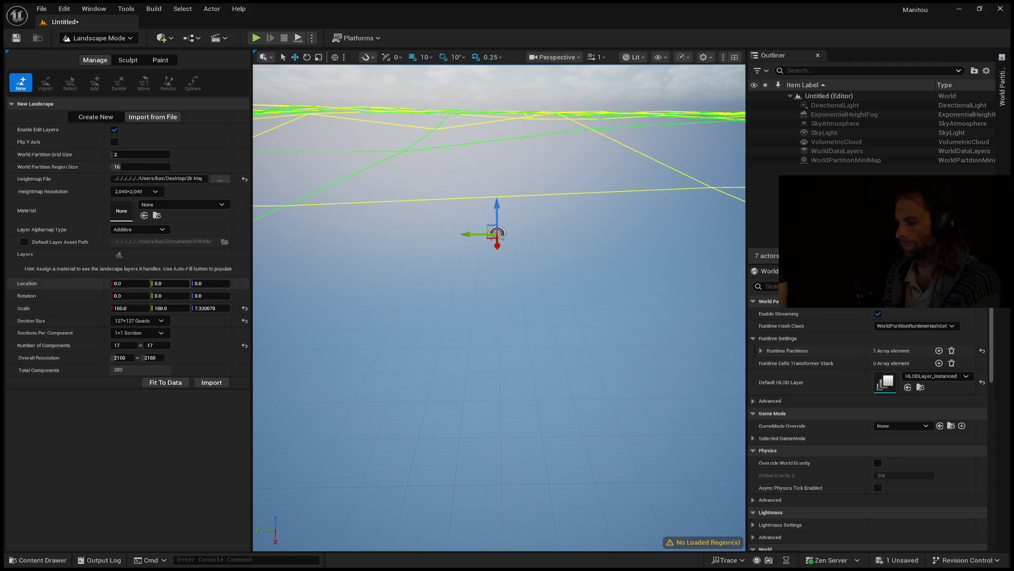
Step: Paste 447.050074 as the X scale so X and Y match, checking the bounds in the viewport
left_click(130, 308)
type("447.0500743678731")
key("Return")
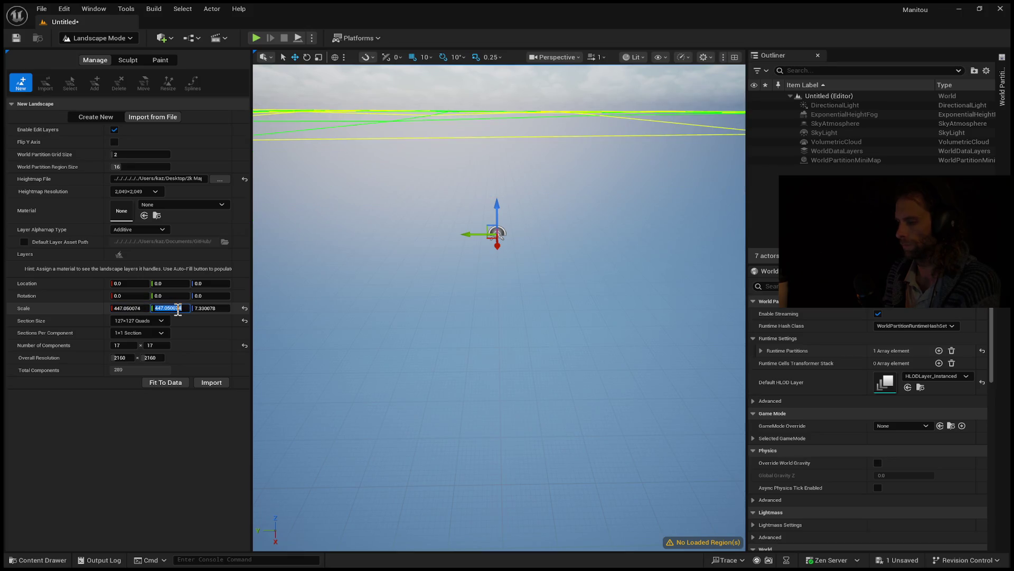
scroll(396, 253, "up", 8)
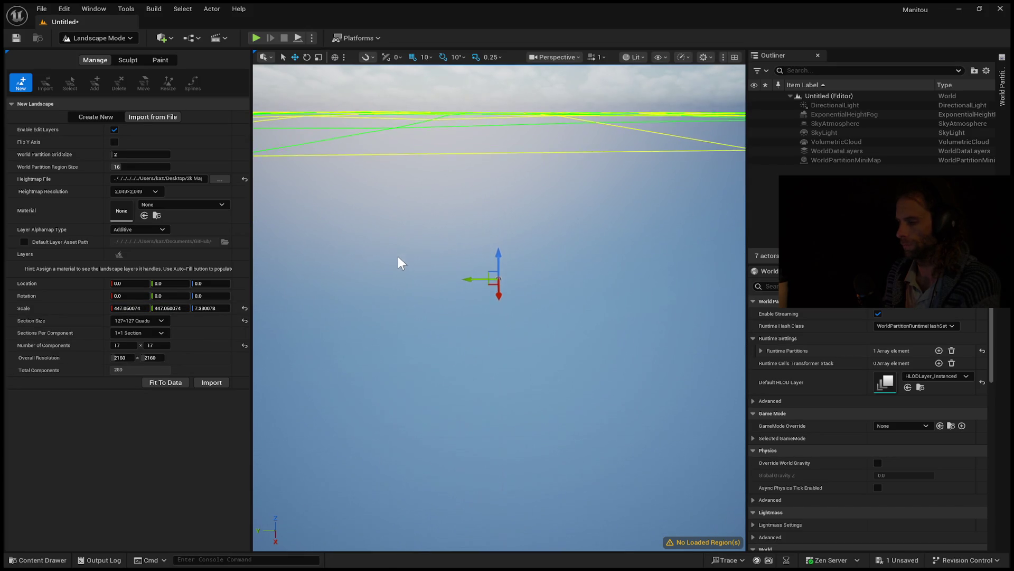
scroll(393, 276, "down", 3)
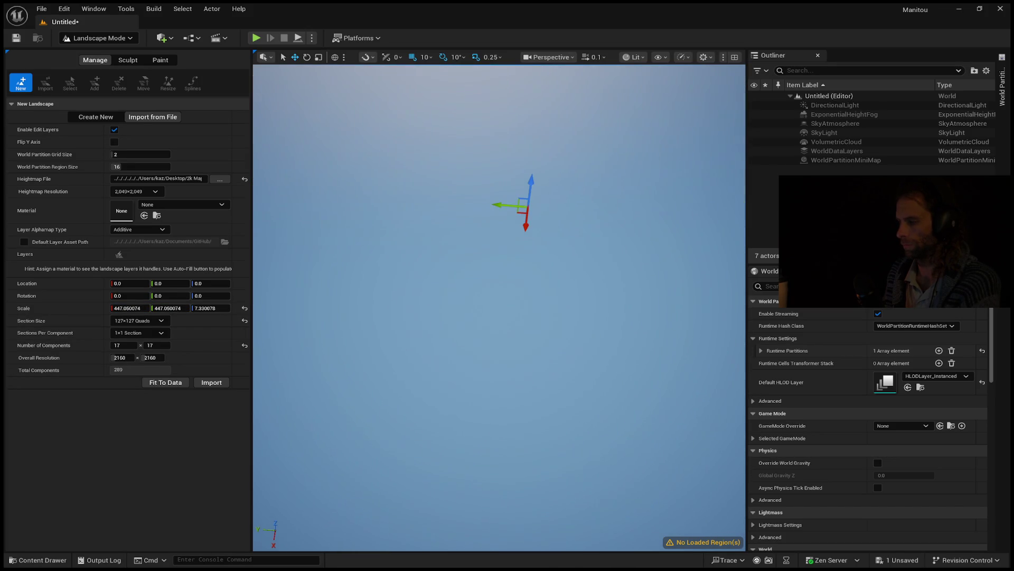
mouse_move(394, 276)
left_mouse_down()
mouse_move(394, 317)
mouse_move(394, 253)
mouse_move(394, 276)
left_mouse_up()
left_click(214, 308)
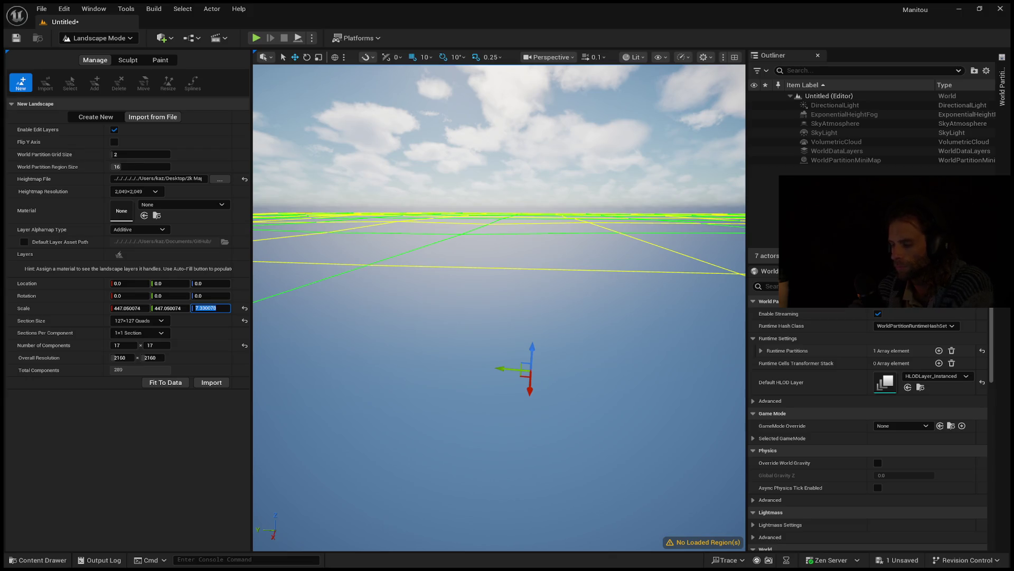
Step: Multiply the Z scale by 4 to 29.320312 and import the landscape
left_click(210, 308)
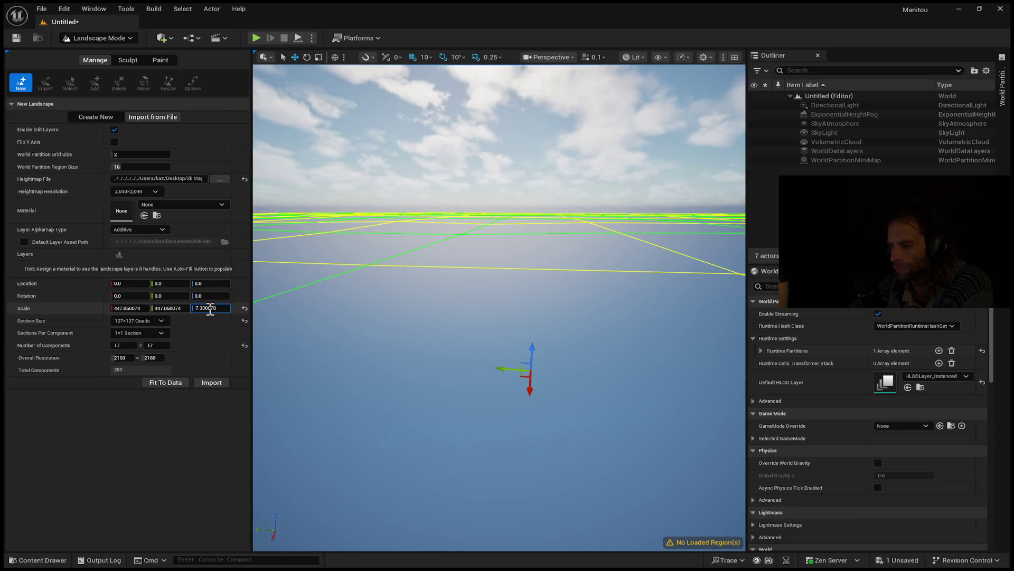
type("*4")
key("Return")
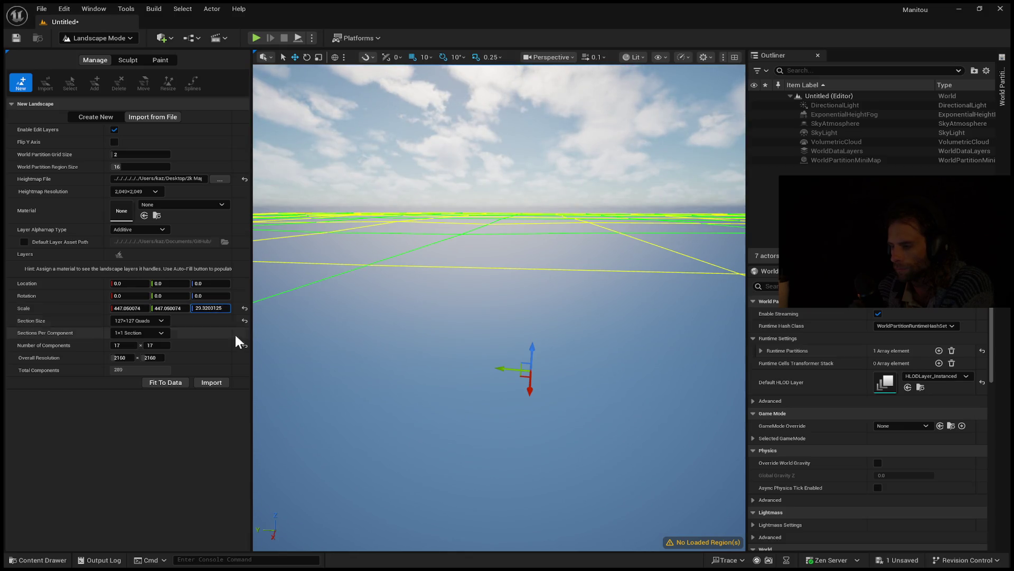
left_click(215, 382)
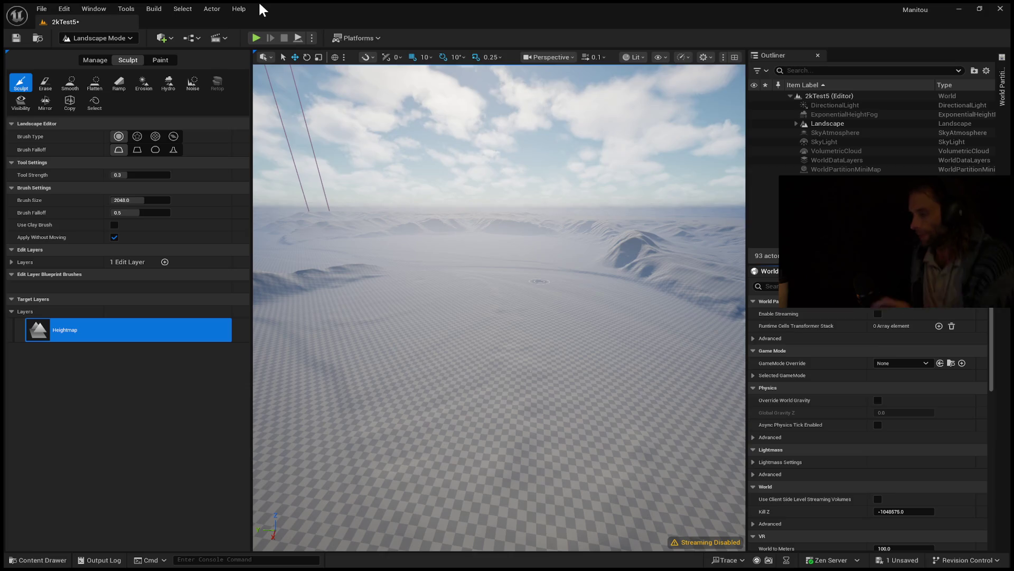
Step: Fly the camera over the snowy hills and mountain, then launch Play In Editor
key("Up")
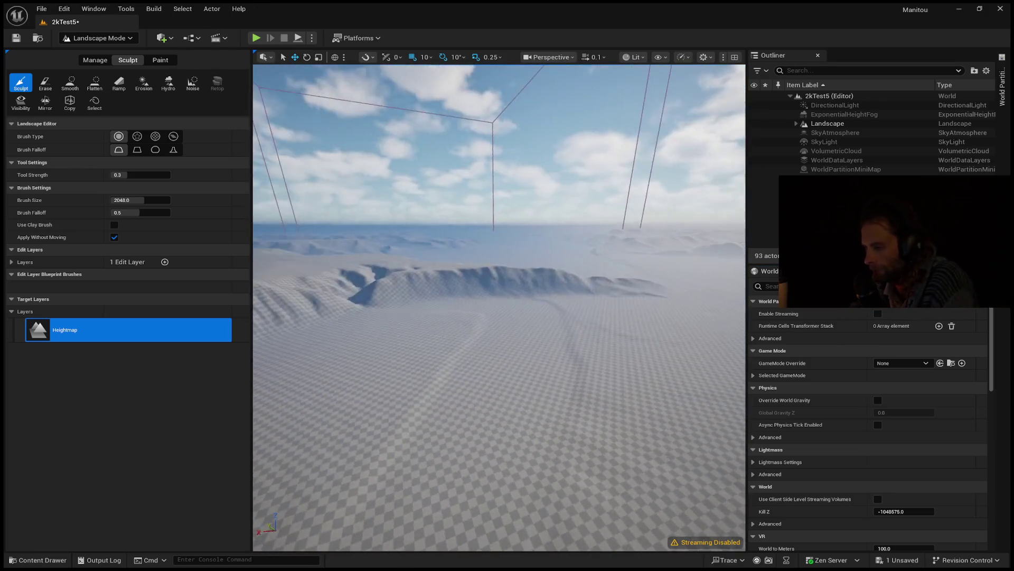
key("w")
scroll(499, 306, "up", 3)
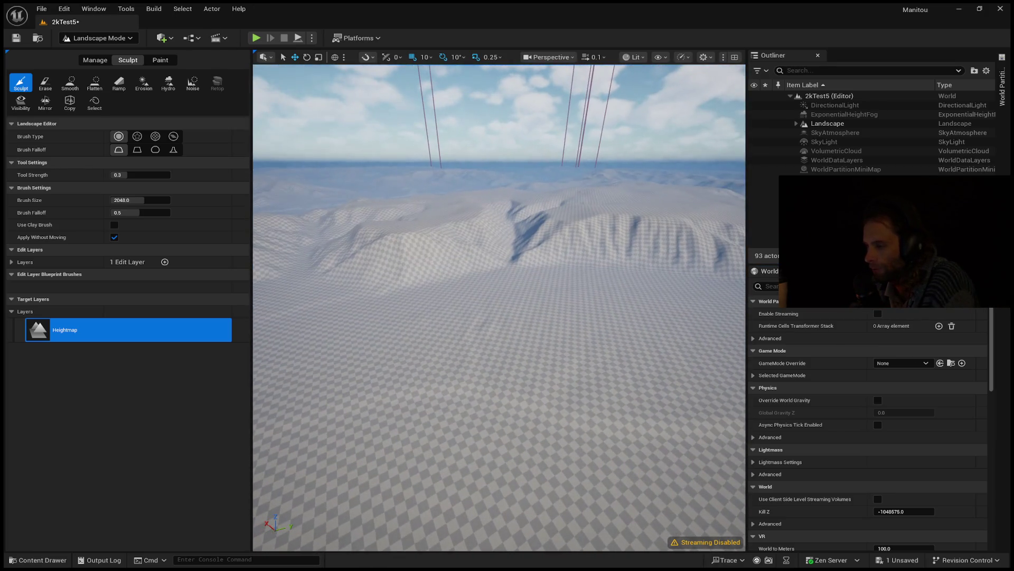
scroll(500, 306, "up", 5)
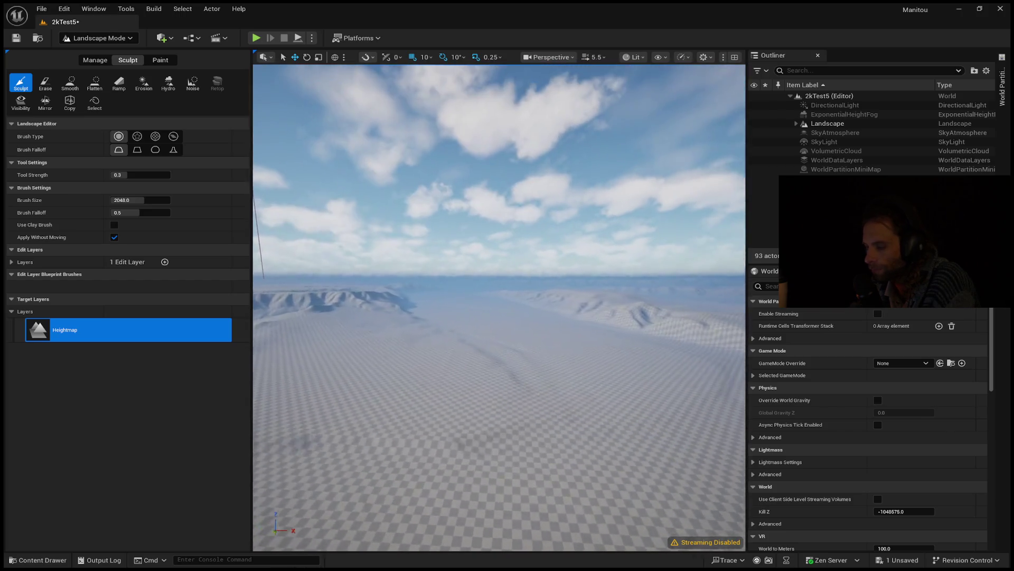
key("s")
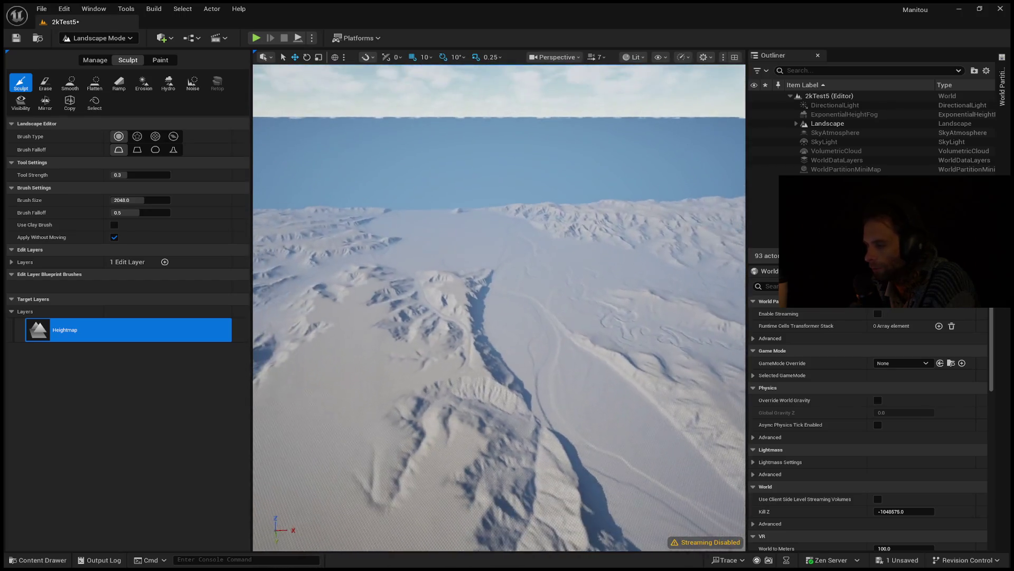
key("s")
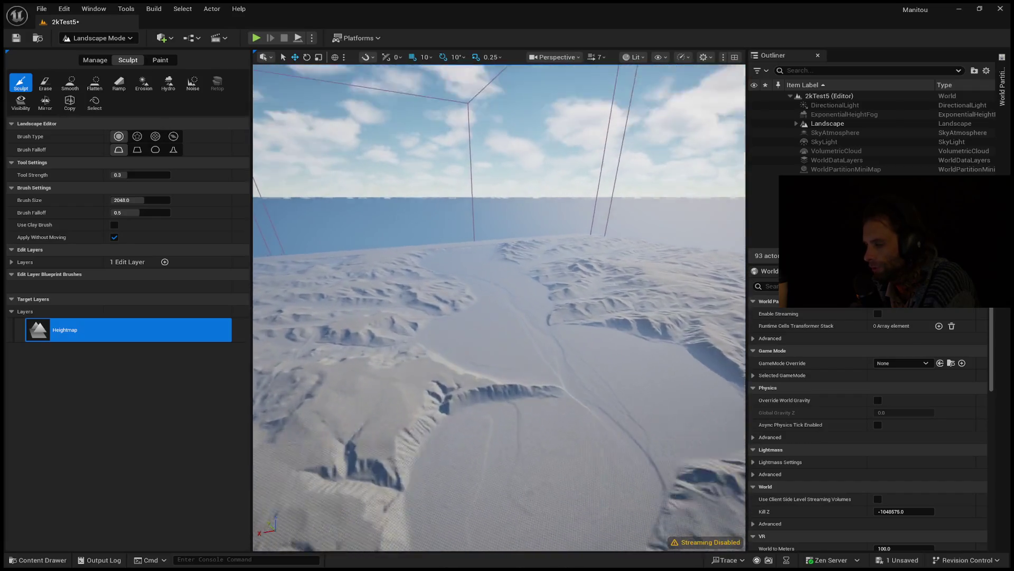
key("w")
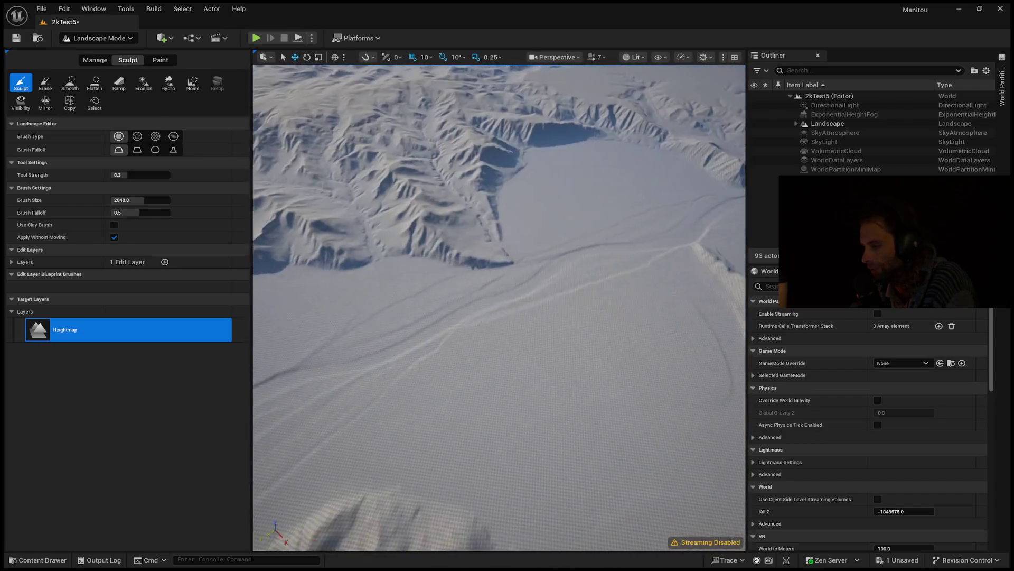
key("s")
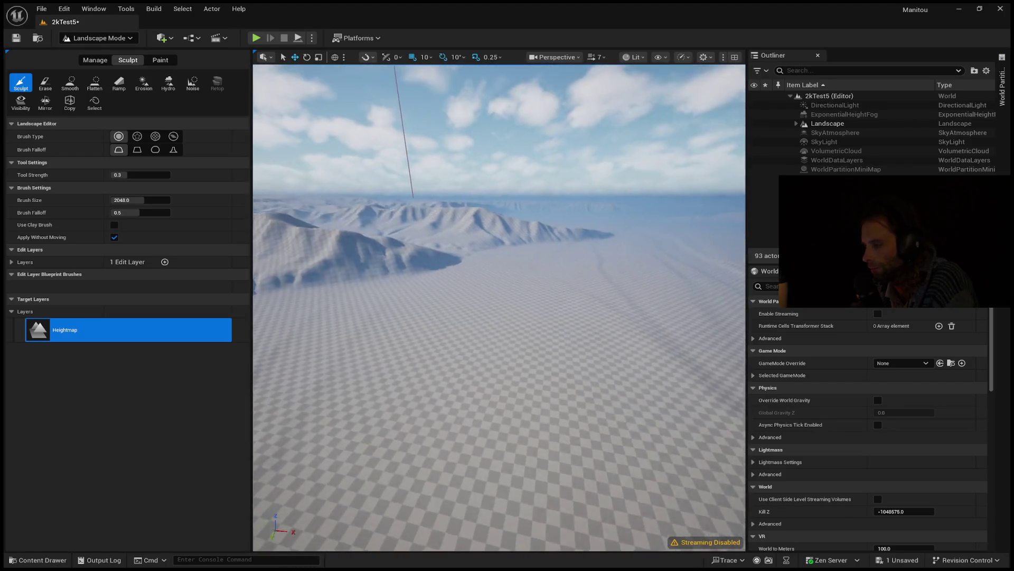
key("w")
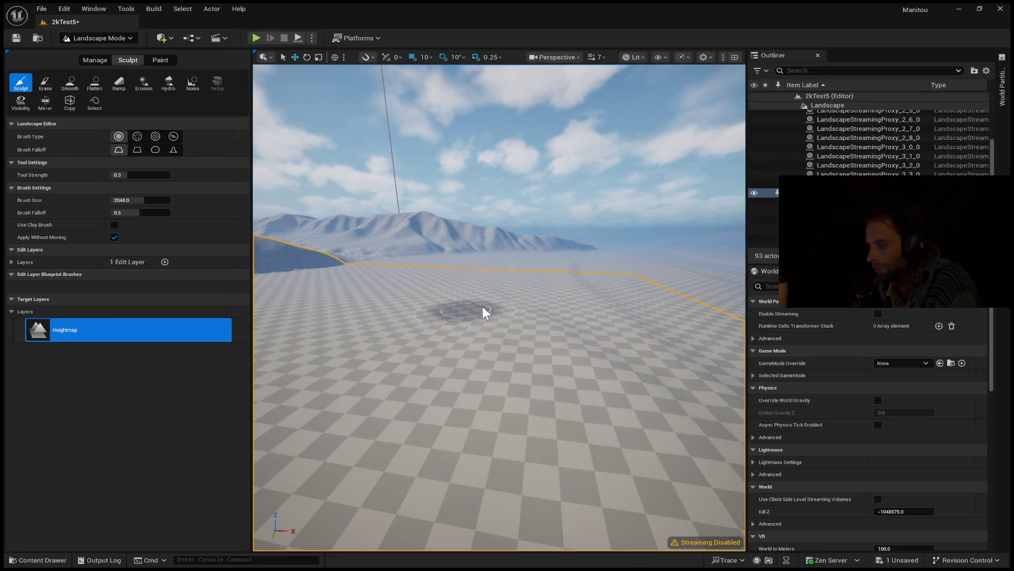
key("alt+p")
Step: Run the character toward the mountains, steering left and right, then stop the play session
key("w")
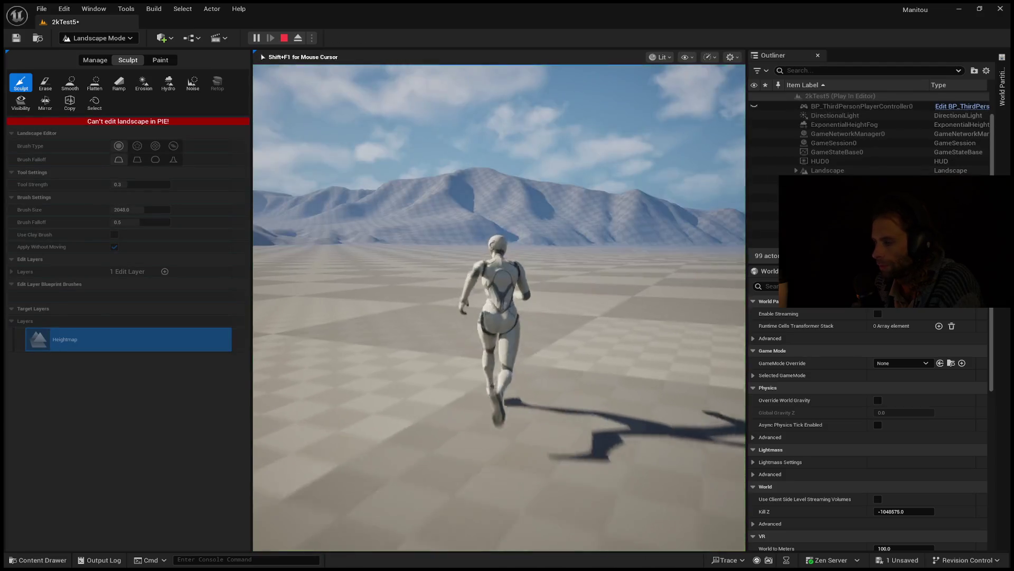
key("s")
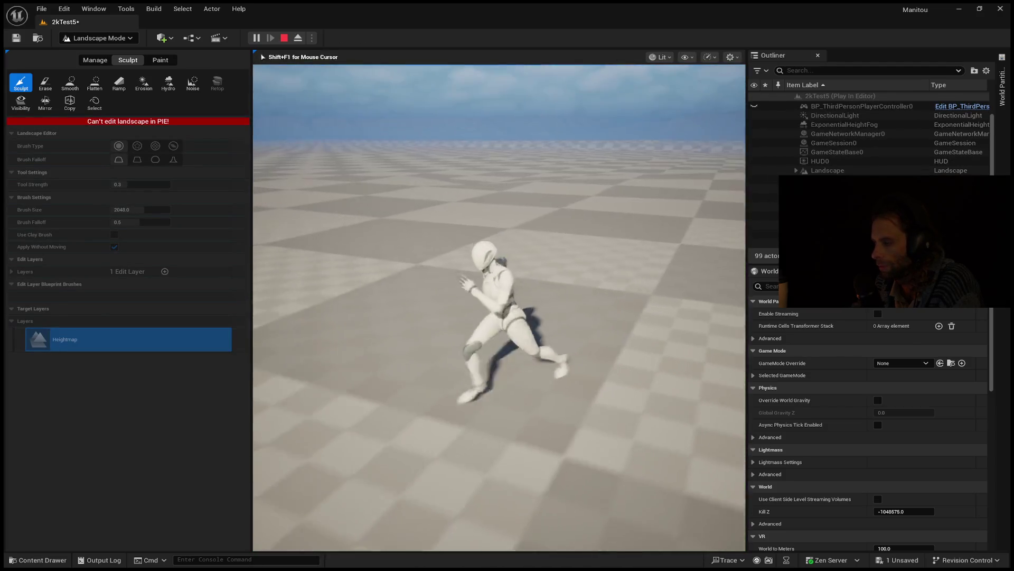
key("w")
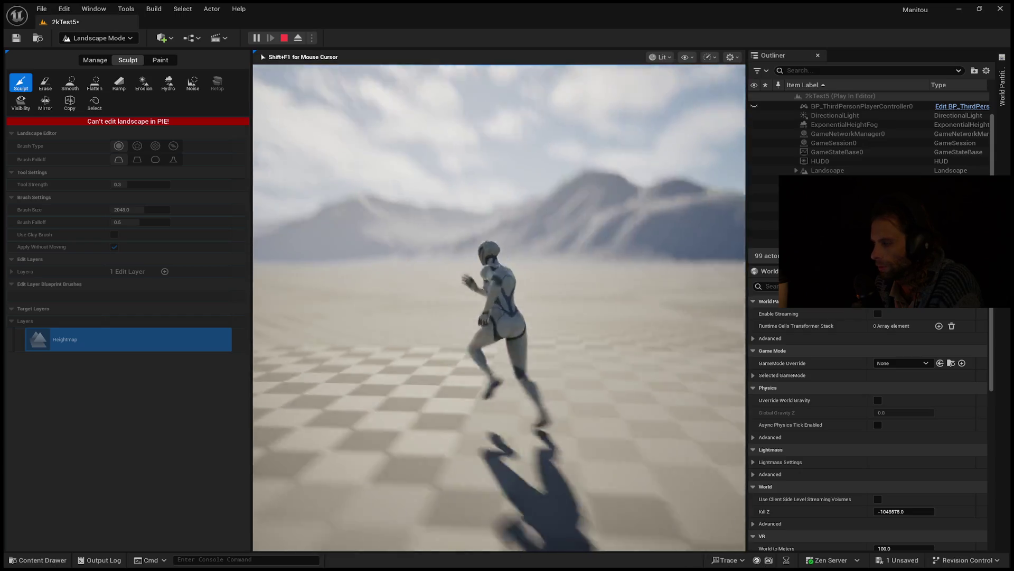
key("a")
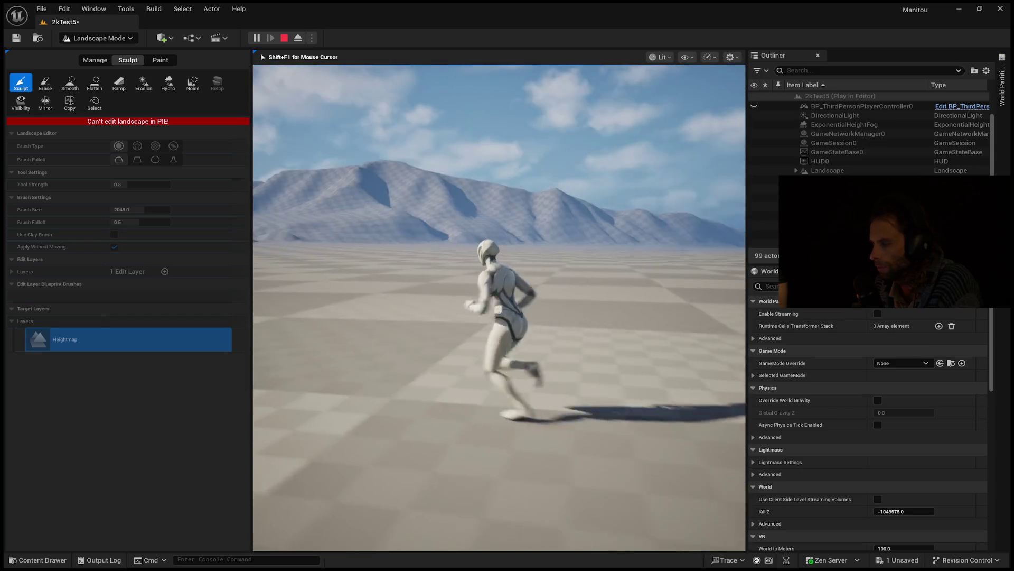
key("d")
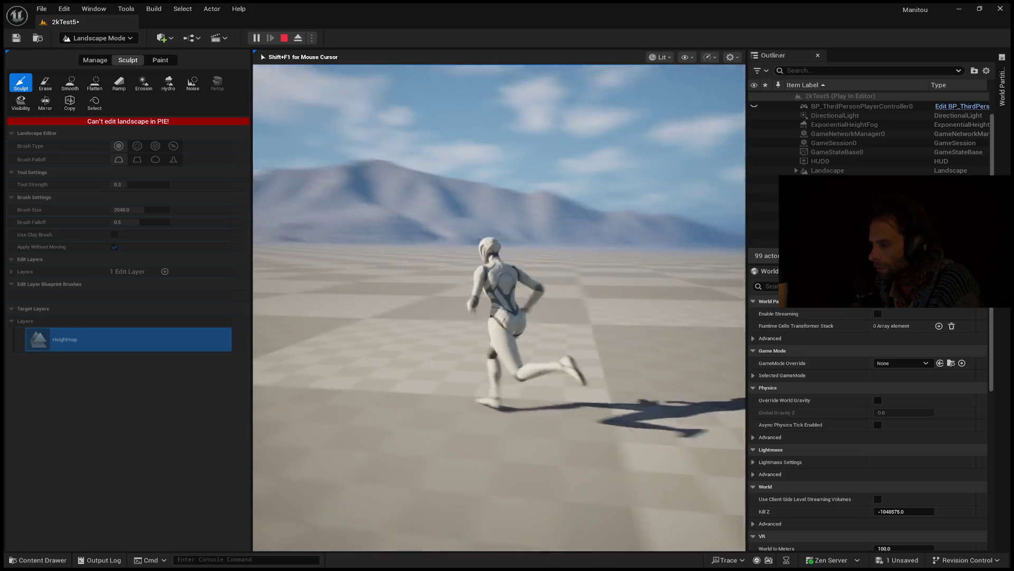
key("a")
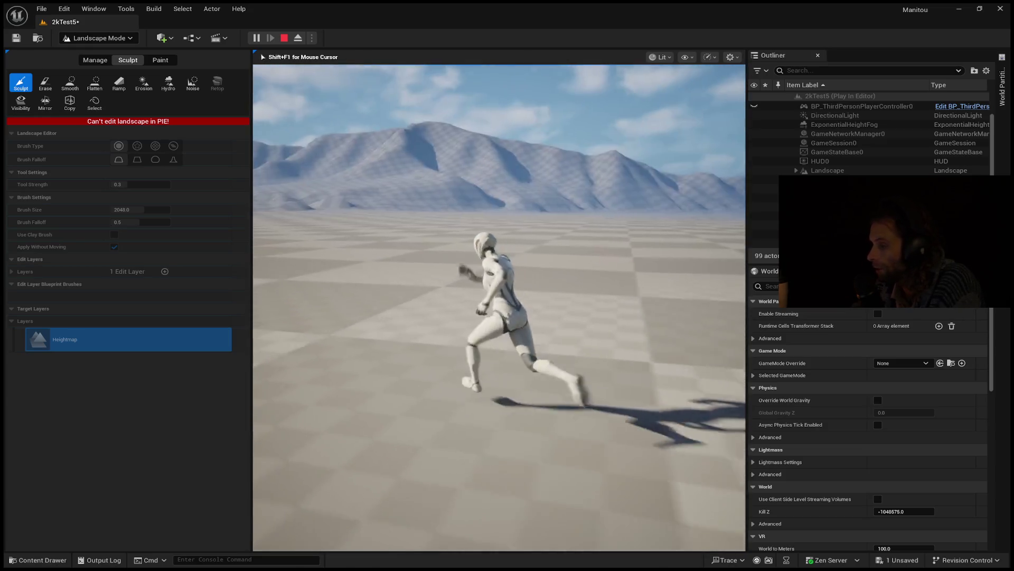
key("a")
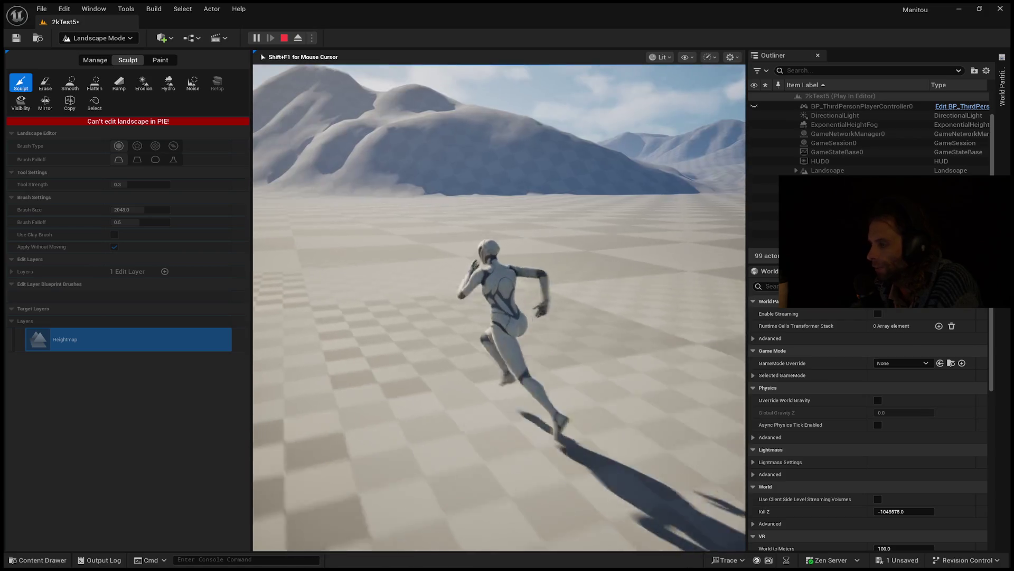
key("a")
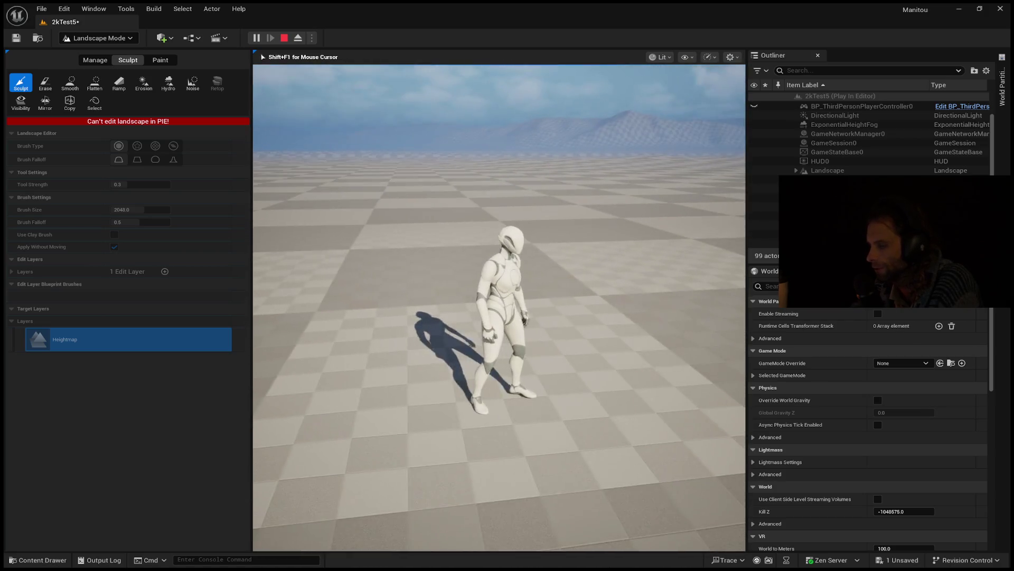
key("Escape")
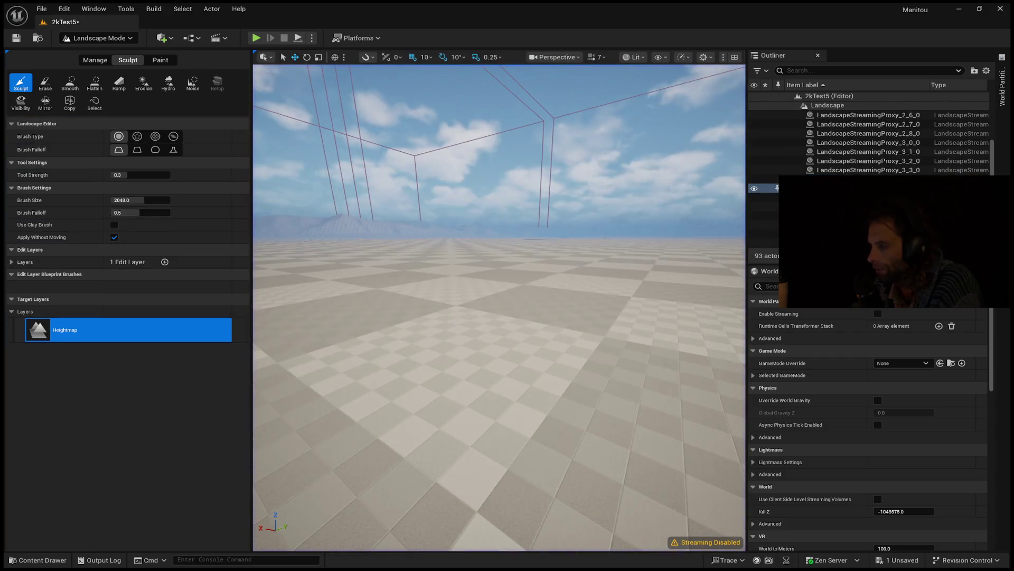
Step: Open the World Partition map and zoom in and out to locate the landscape
left_click(1003, 87)
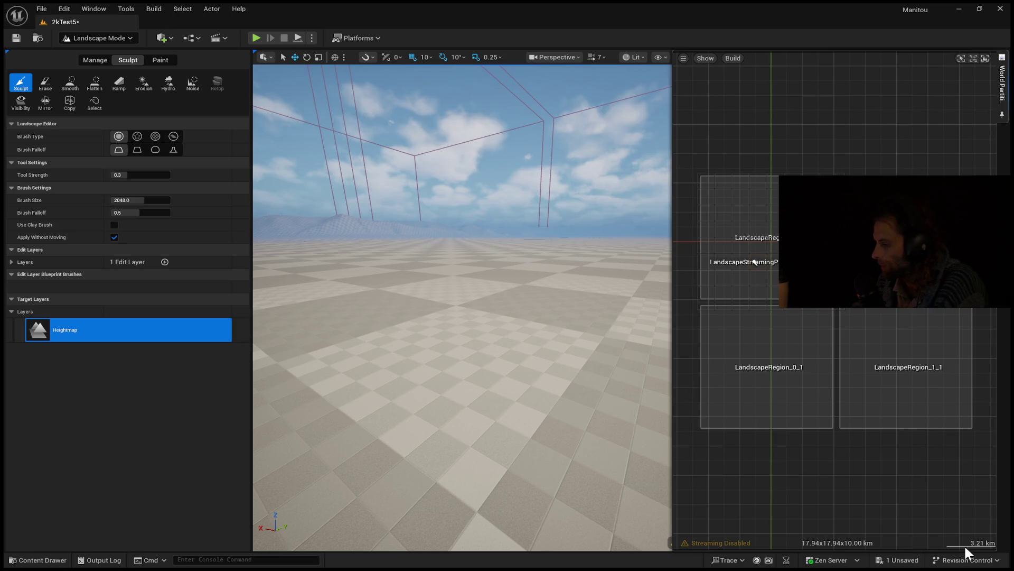
scroll(982, 539, "down", 1)
scroll(983, 539, "down", 4)
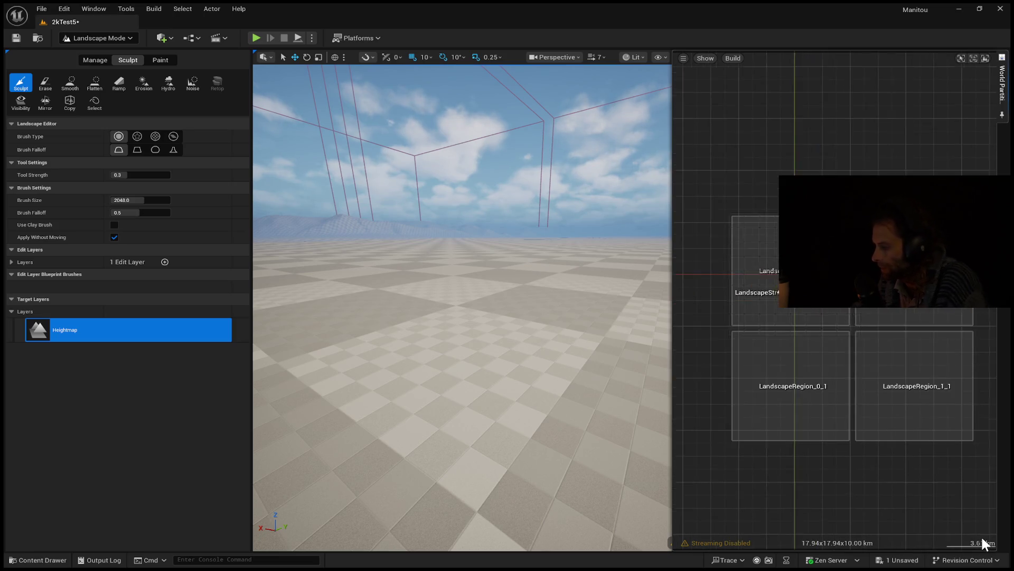
scroll(978, 537, "down", 3)
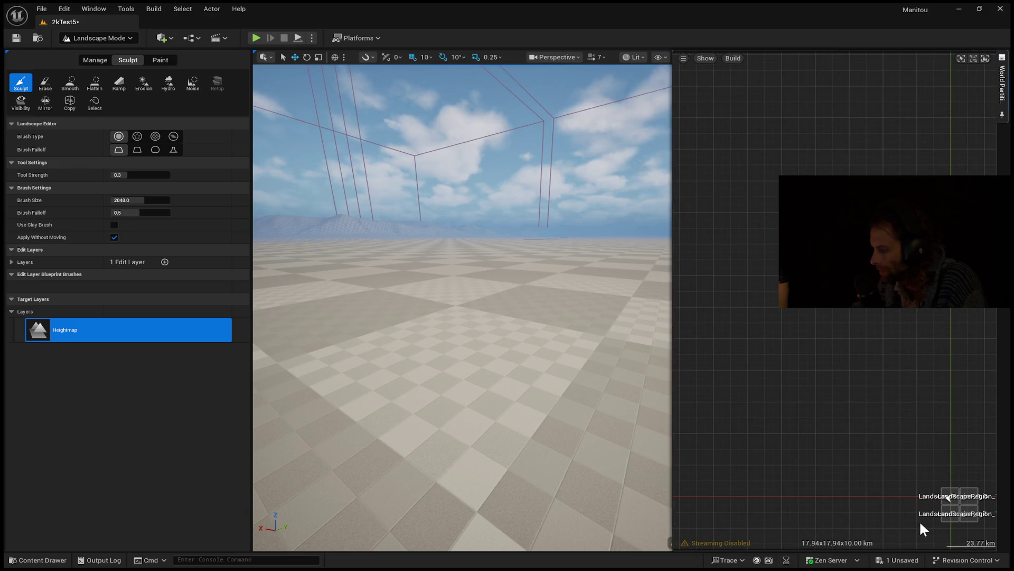
scroll(907, 531, "up", 2)
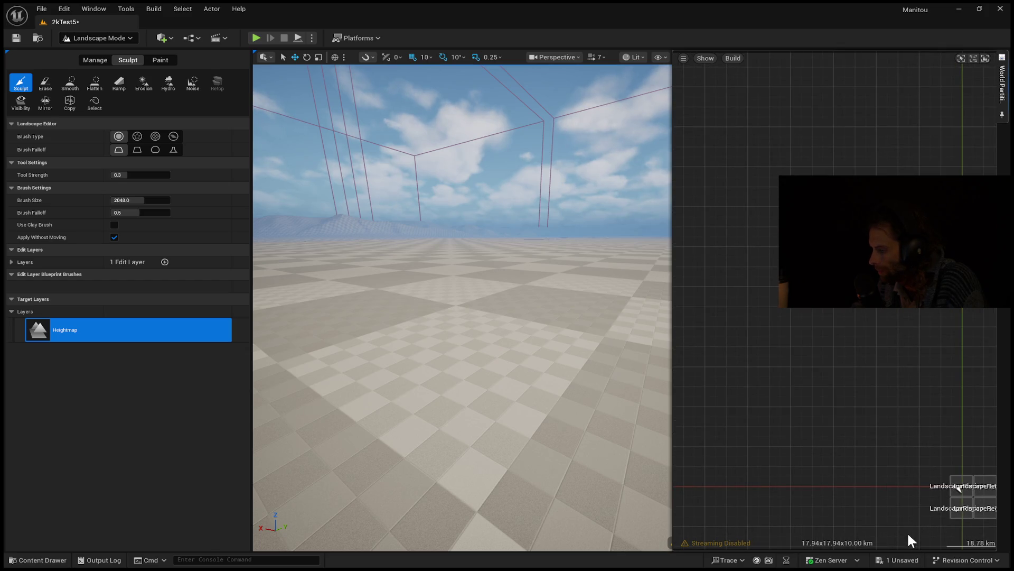
scroll(907, 534, "down", 1)
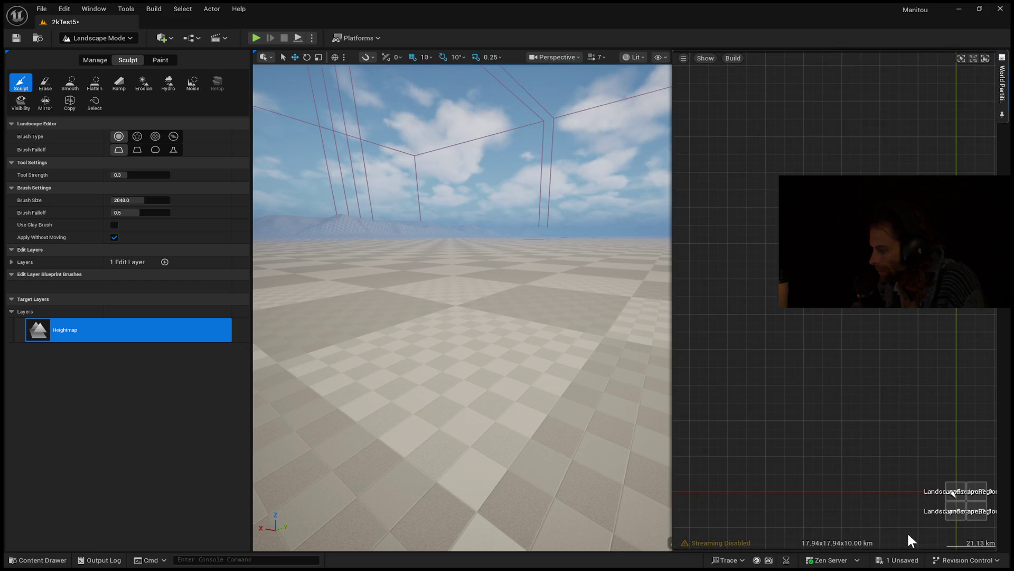
scroll(908, 534, "up", 5)
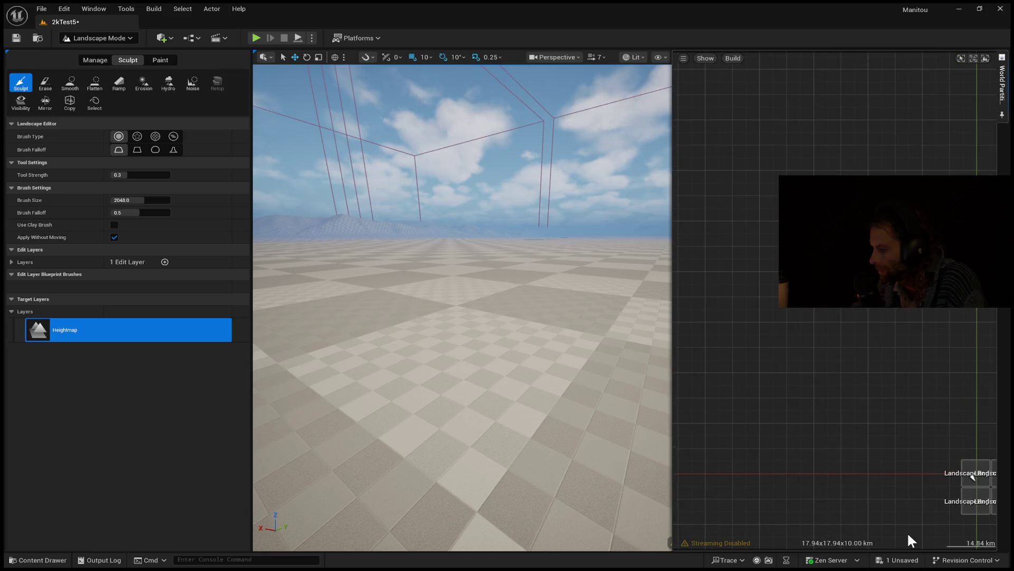
scroll(908, 531, "up", 4)
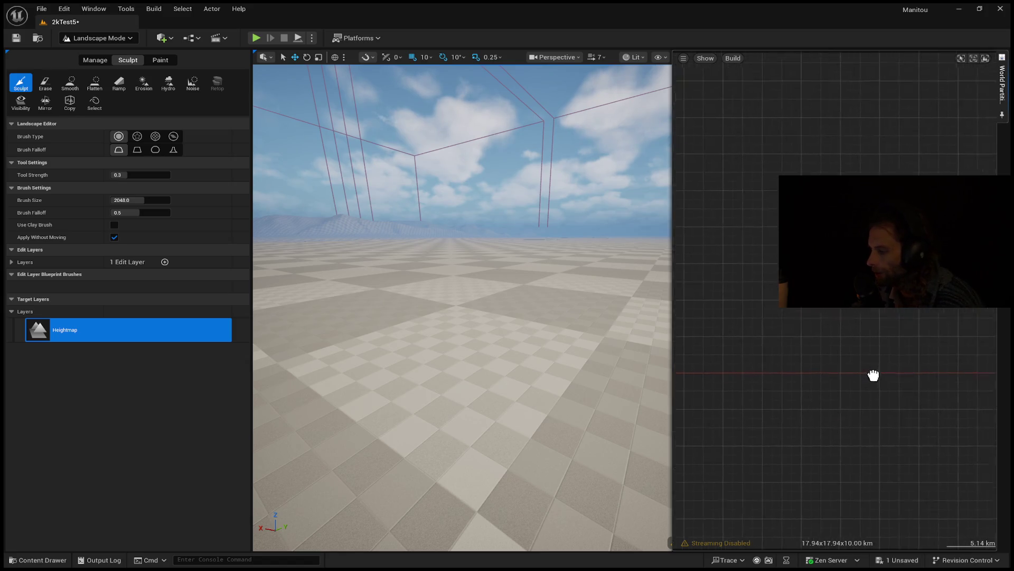
Step: Pan to the LandscapeRegion tiles, select one, and close the World Partition map
mouse_move(873, 374)
left_mouse_down()
mouse_move(662, 420)
mouse_move(662, 379)
mouse_move(674, 406)
mouse_move(668, 429)
mouse_move(704, 423)
mouse_move(702, 410)
left_mouse_up()
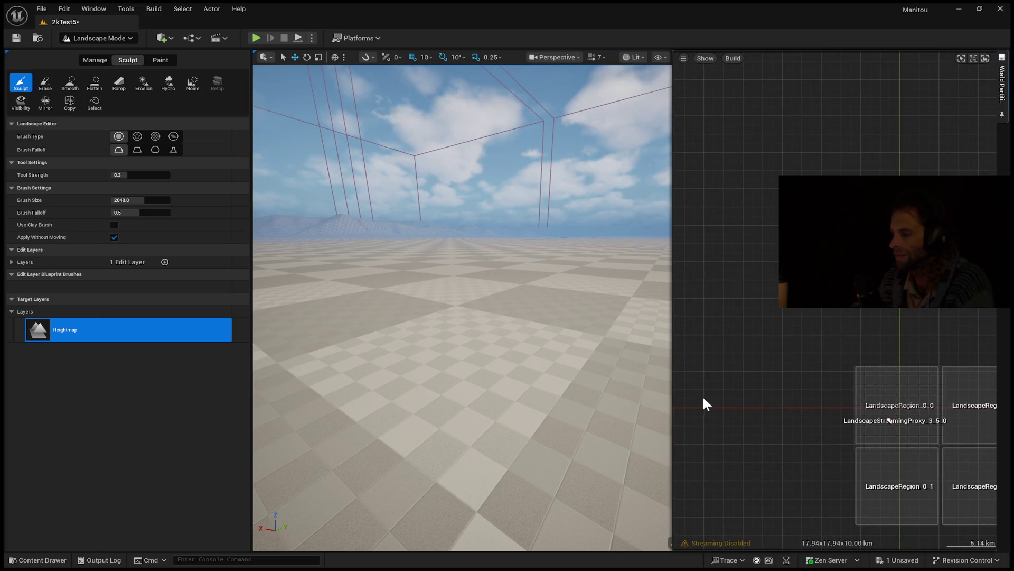
scroll(708, 399, "down", 5)
left_click(767, 392)
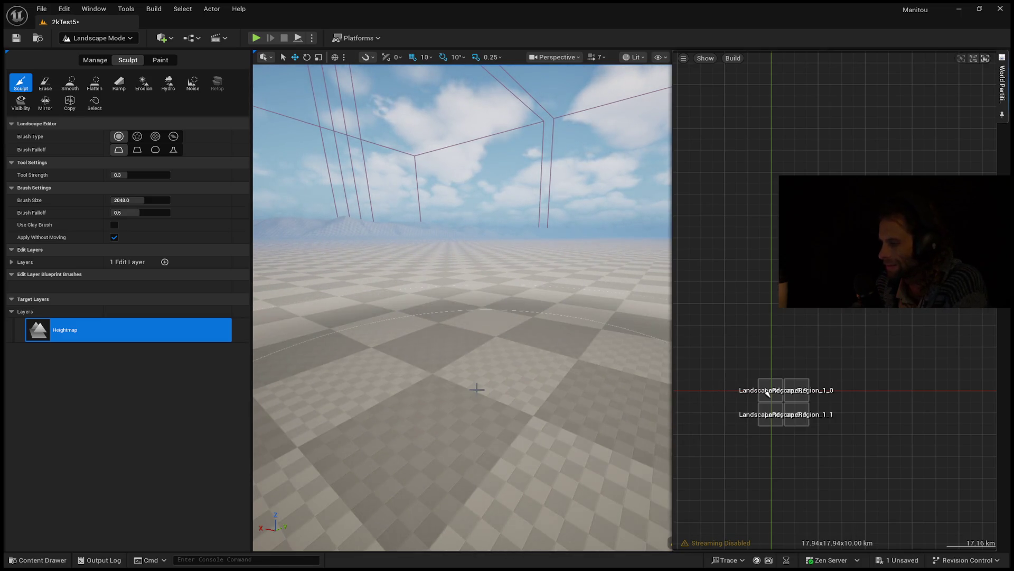
left_click(453, 405)
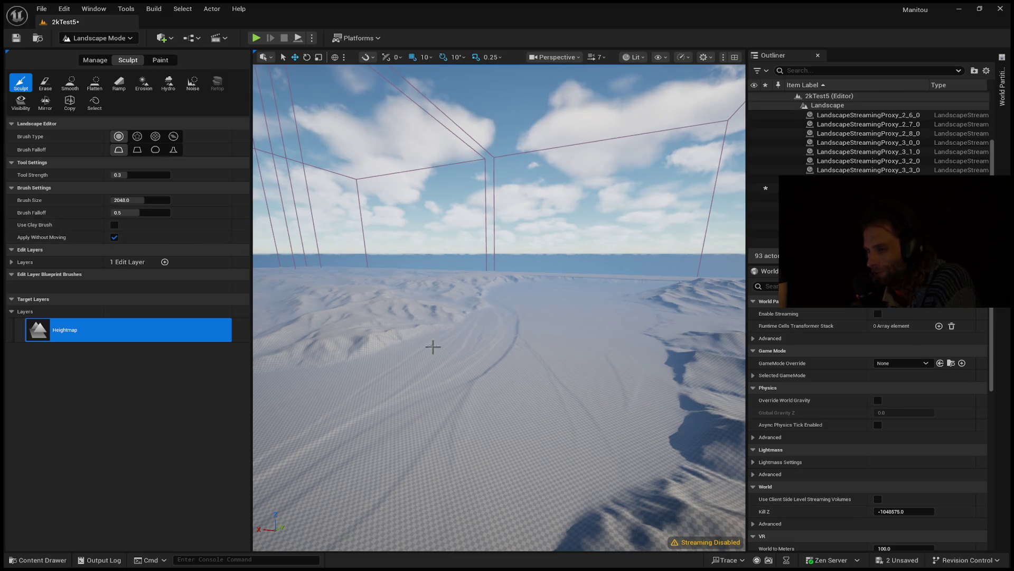
Step: Fly over the ridged mountains toward the terrain edge and water plane
scroll(845, 396, "down", 2)
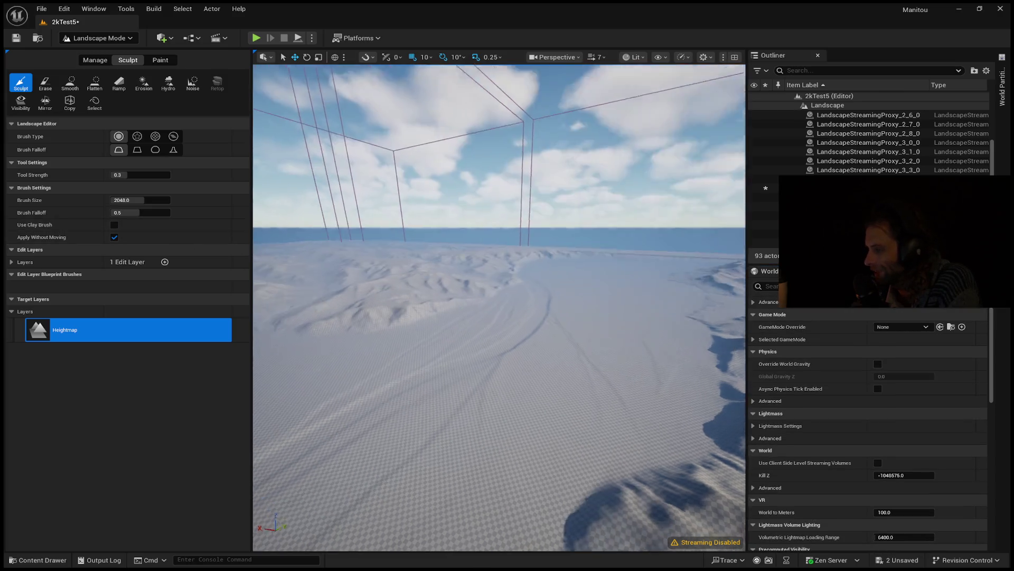
key("w")
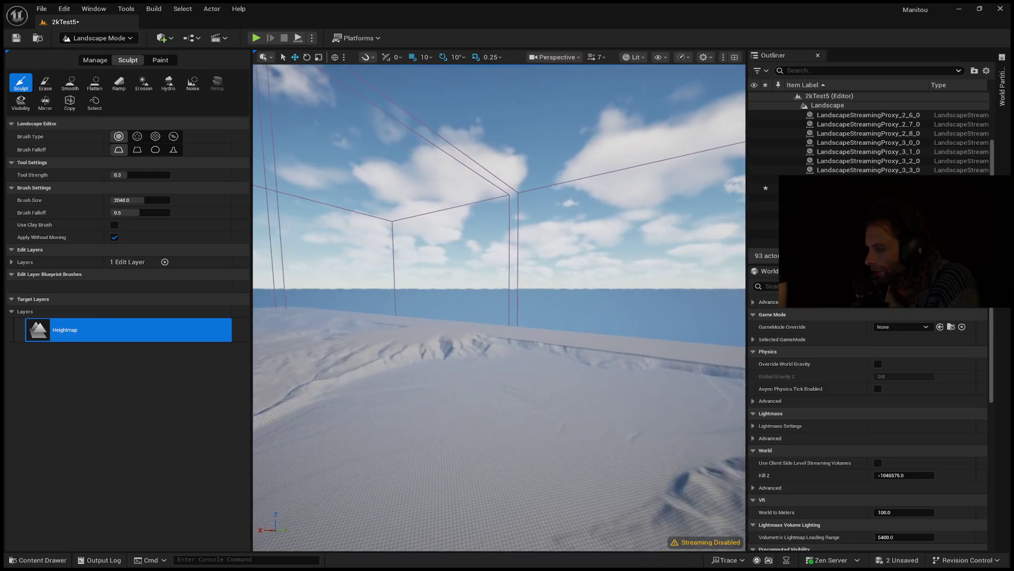
key("w")
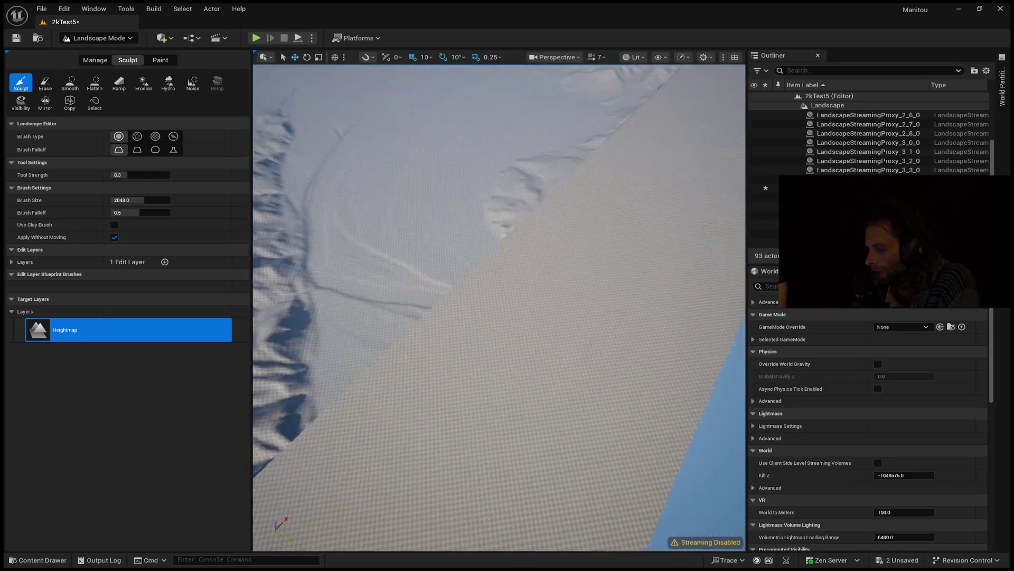
key("w")
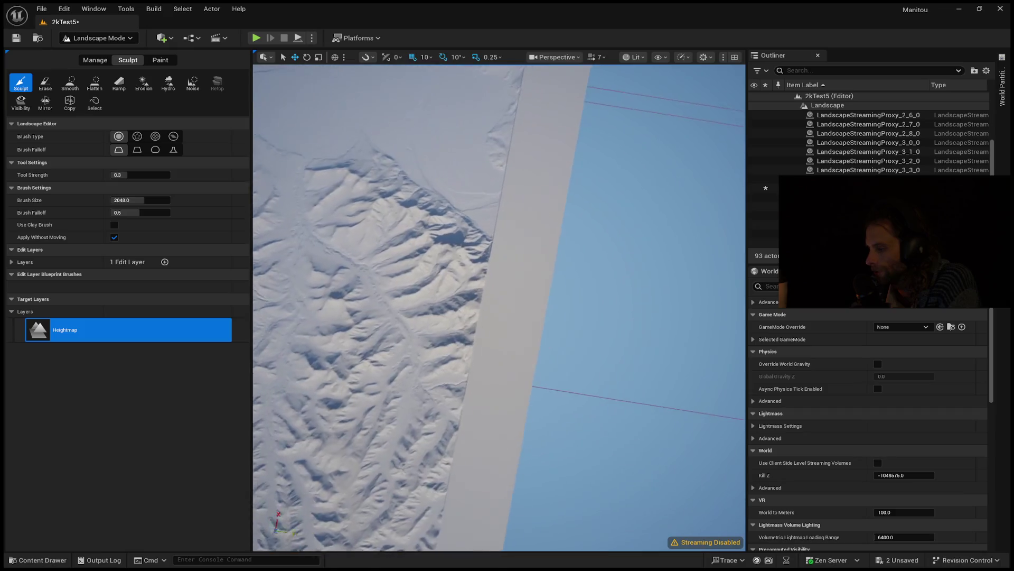
key("s")
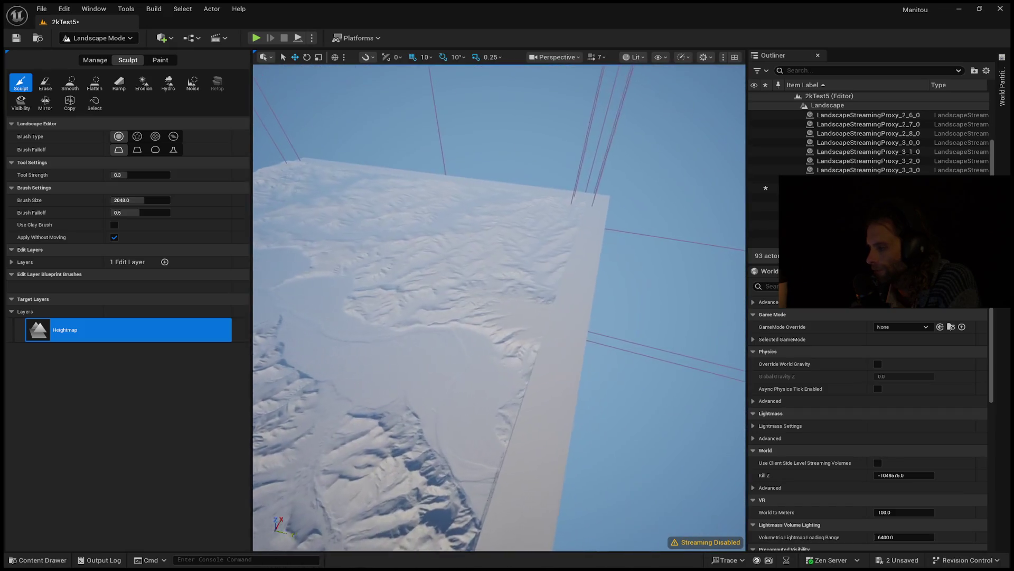
key("s")
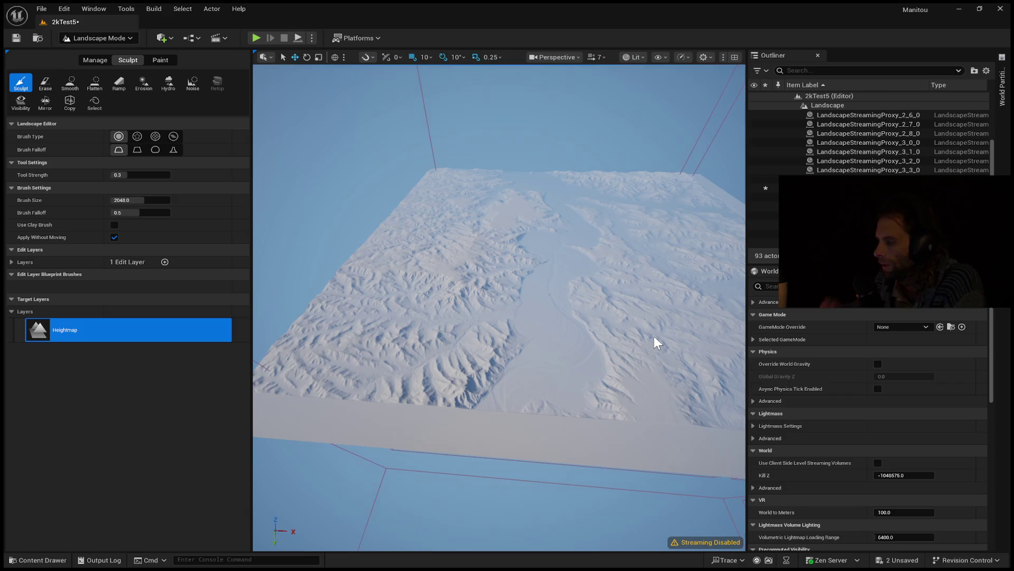
key("w")
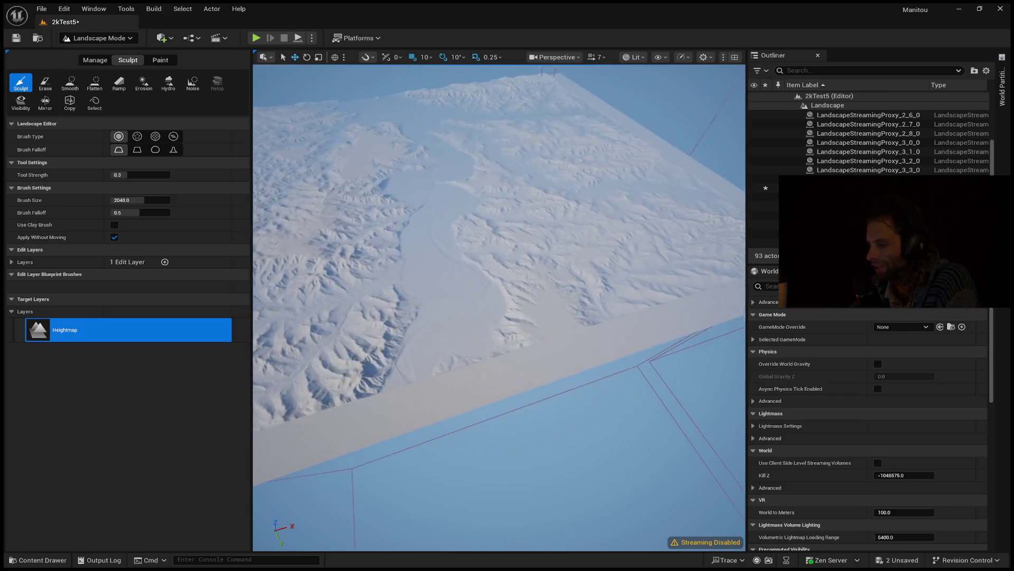
key("s")
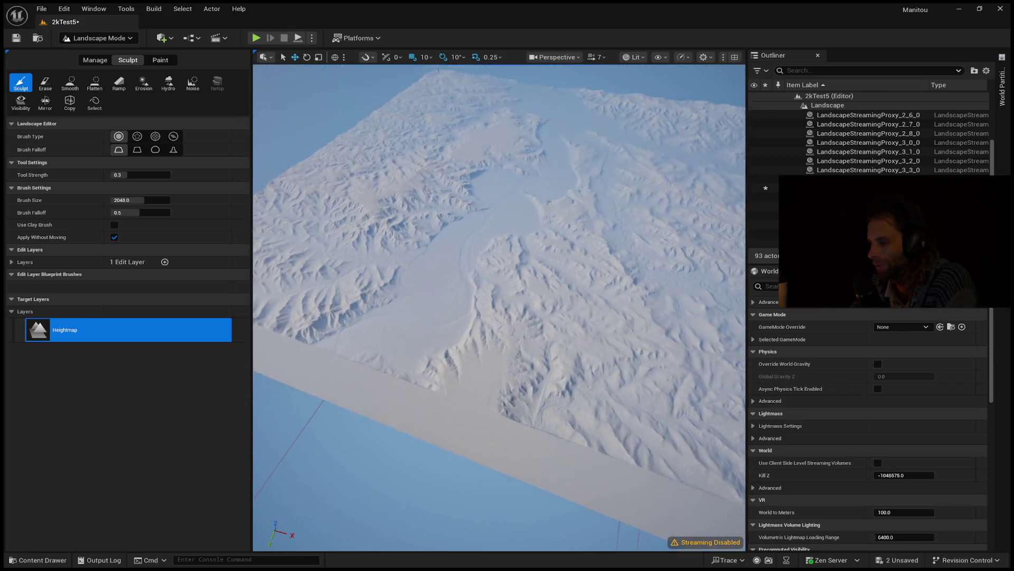
key("w")
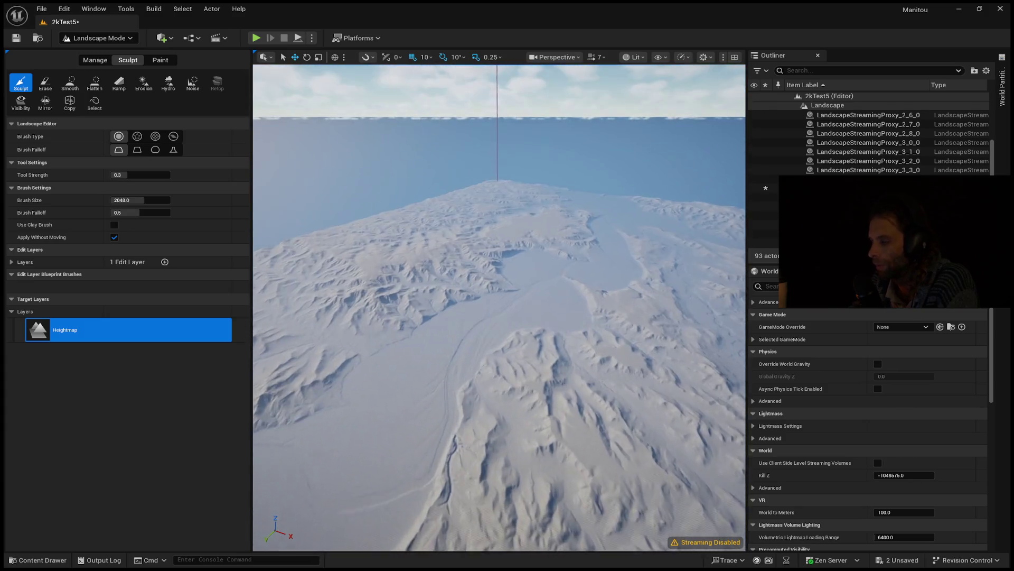
key("w")
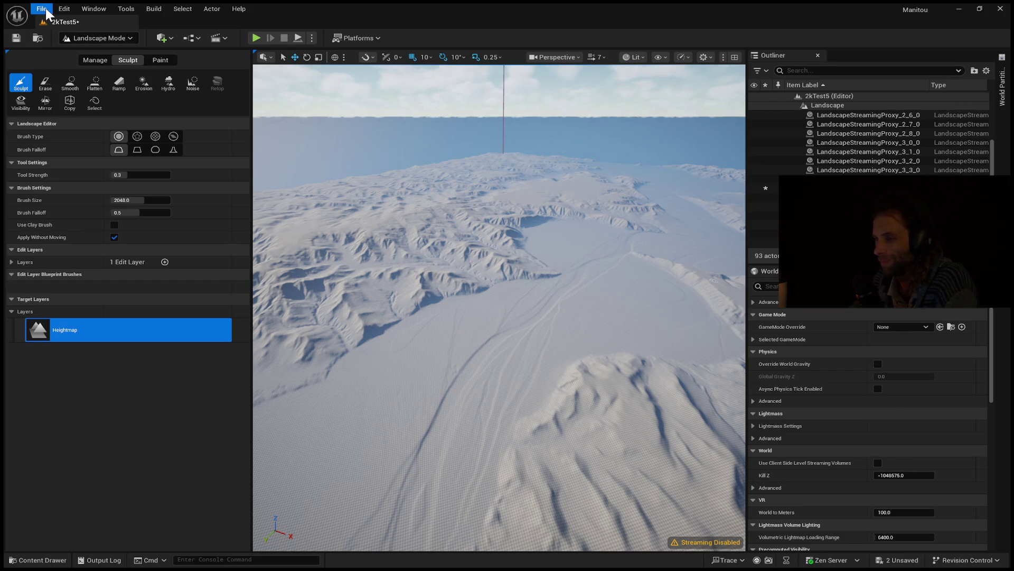
Step: Fly close to the ridges and down to the flat ground, then start Play In Editor
key("w")
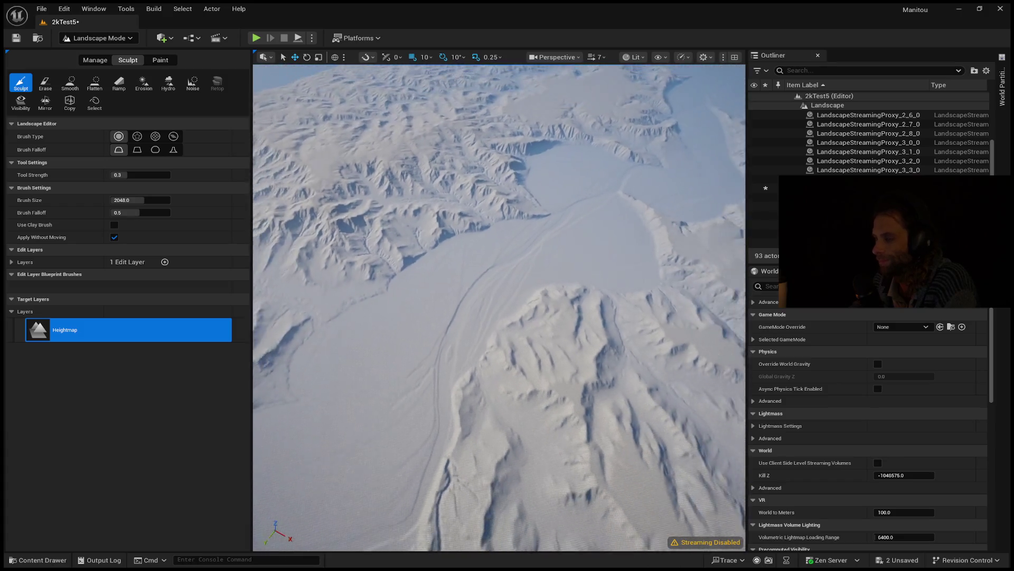
key("s")
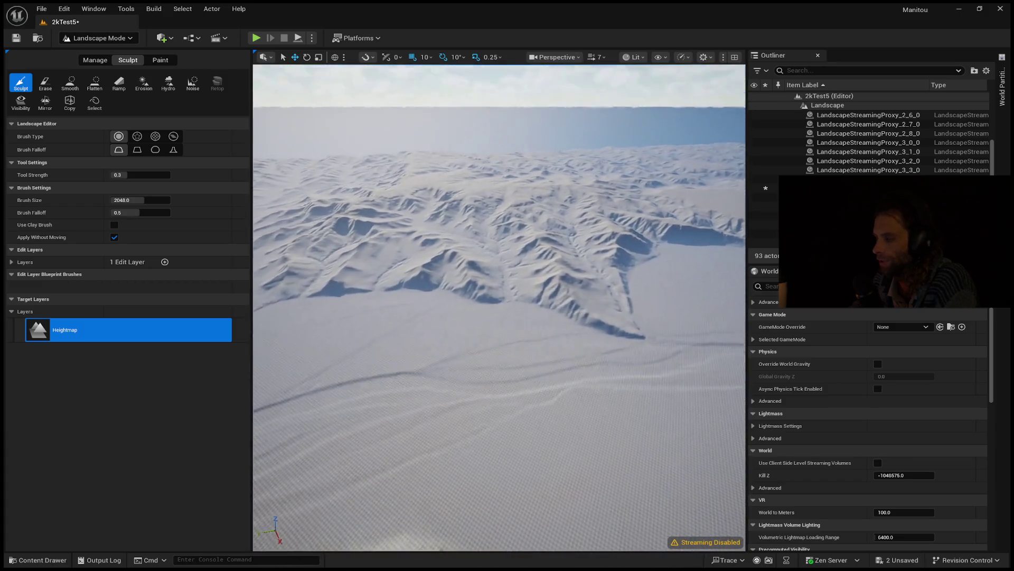
key("w")
key("s")
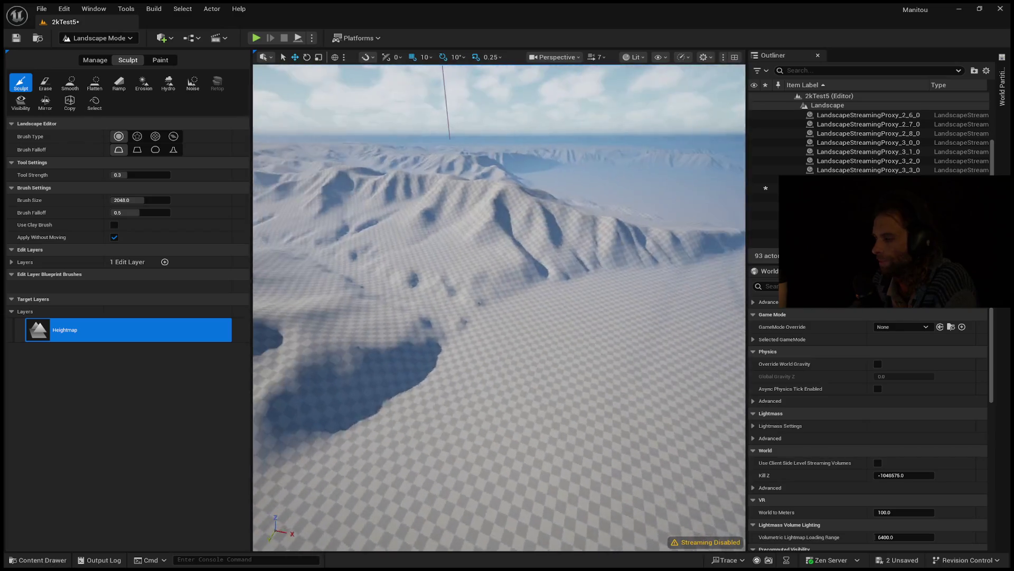
key("w")
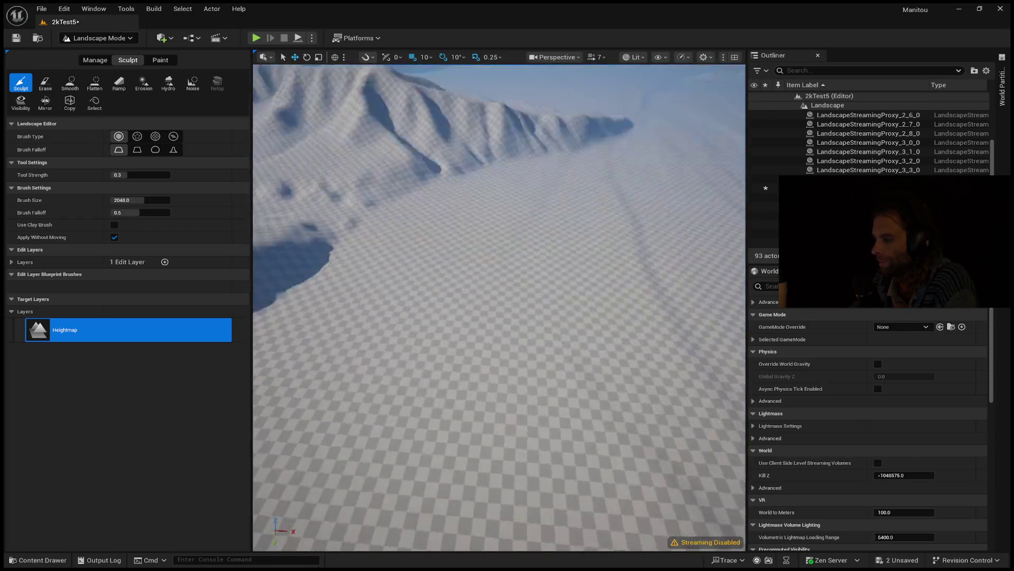
key("w")
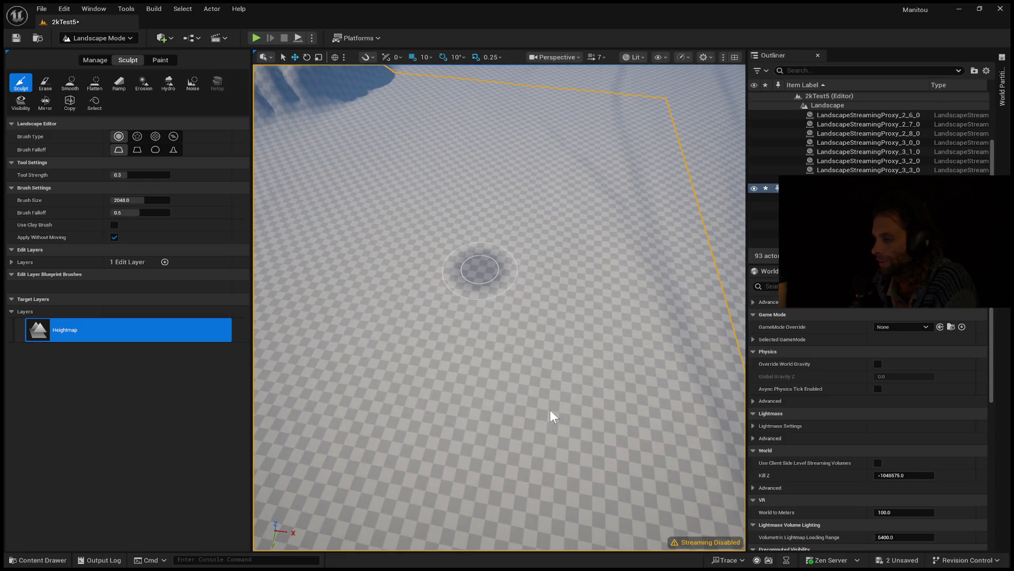
key("alt+p")
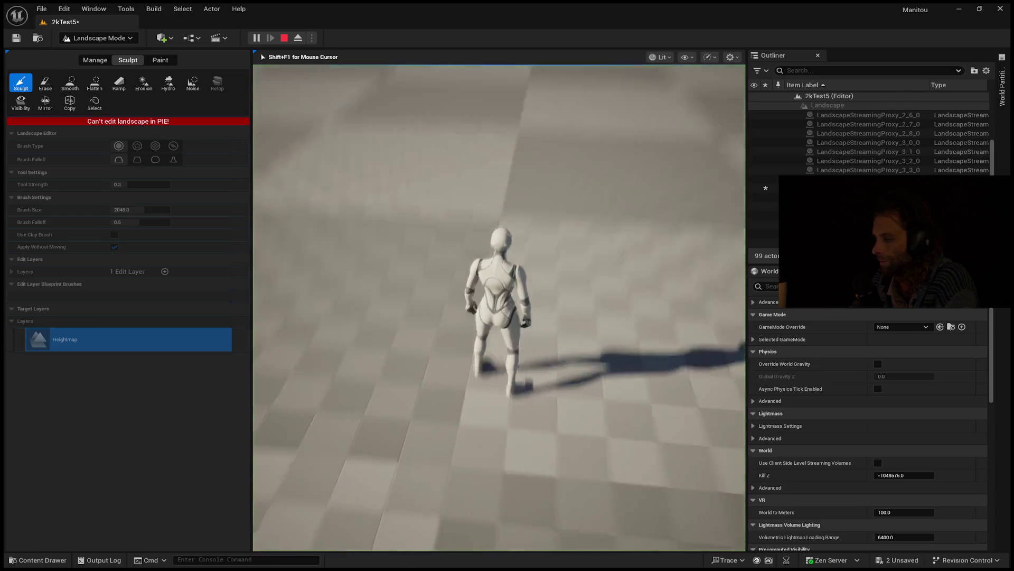
Step: Run the character forward across the checkered plain toward the snowy mountains
key("w")
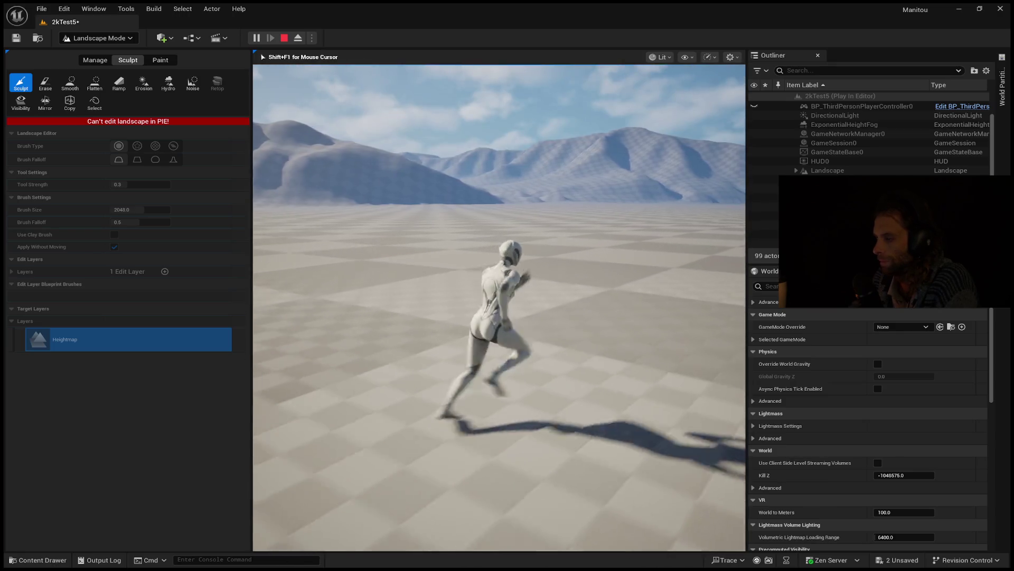
Step: Exit play, sculpt the hill's ridge higher, then test-play running the character toward it
key("Escape")
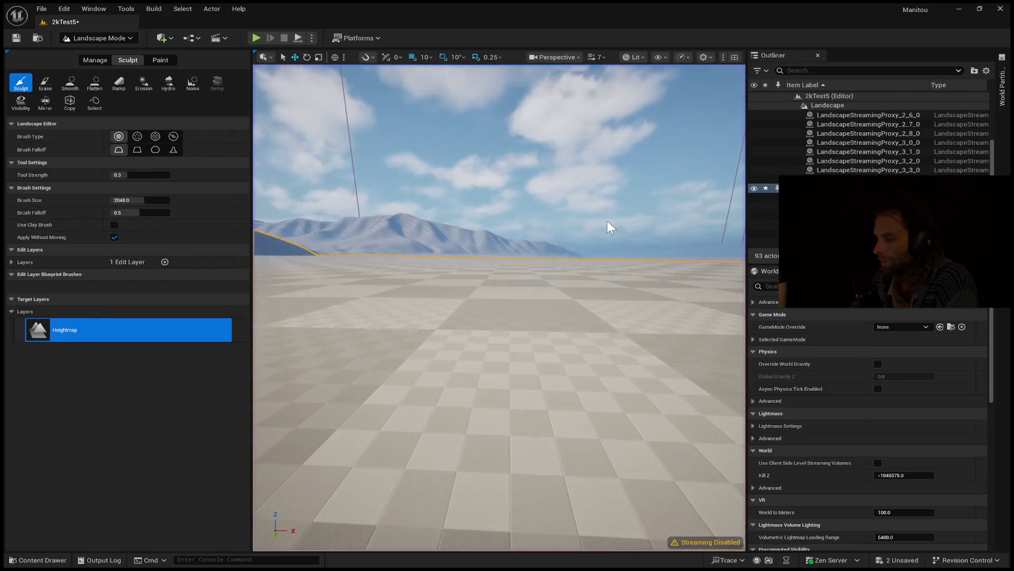
mouse_move(611, 227)
left_mouse_down()
mouse_move(555, 249)
mouse_move(560, 212)
mouse_move(560, 264)
left_mouse_up()
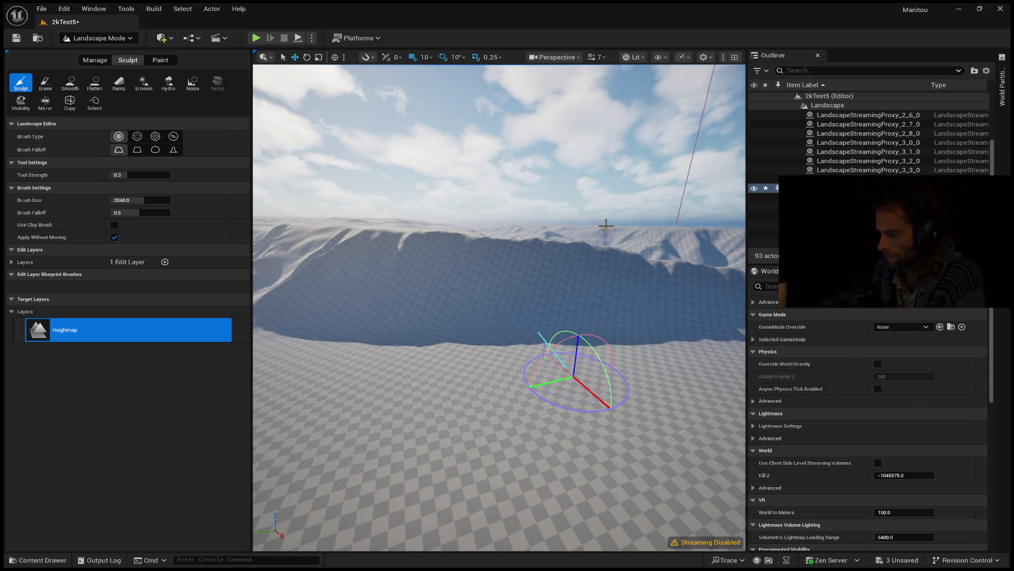
left_click_drag(572, 227, 577, 229)
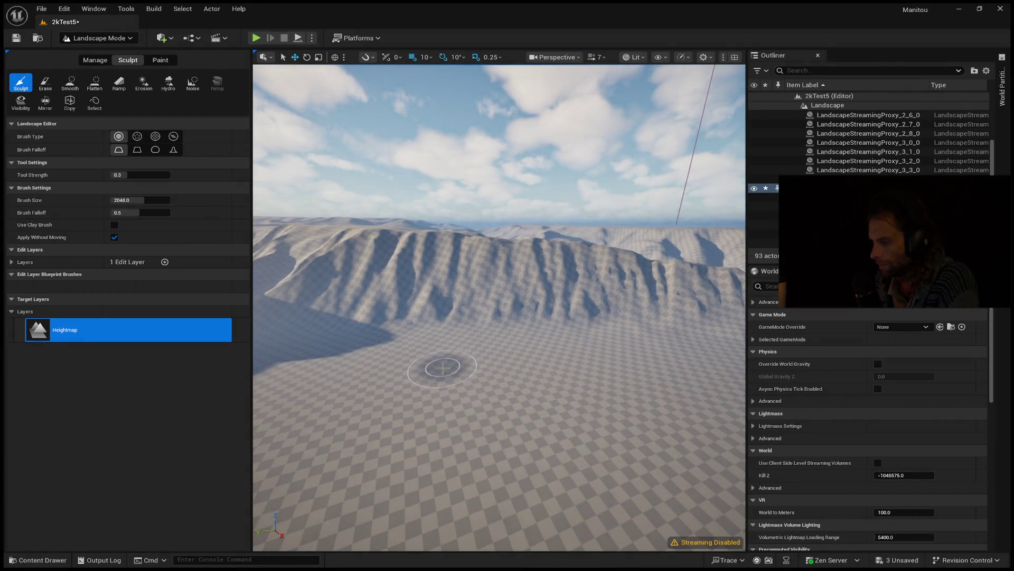
mouse_move(443, 366)
left_mouse_down()
mouse_move(449, 309)
mouse_move(449, 325)
left_mouse_up()
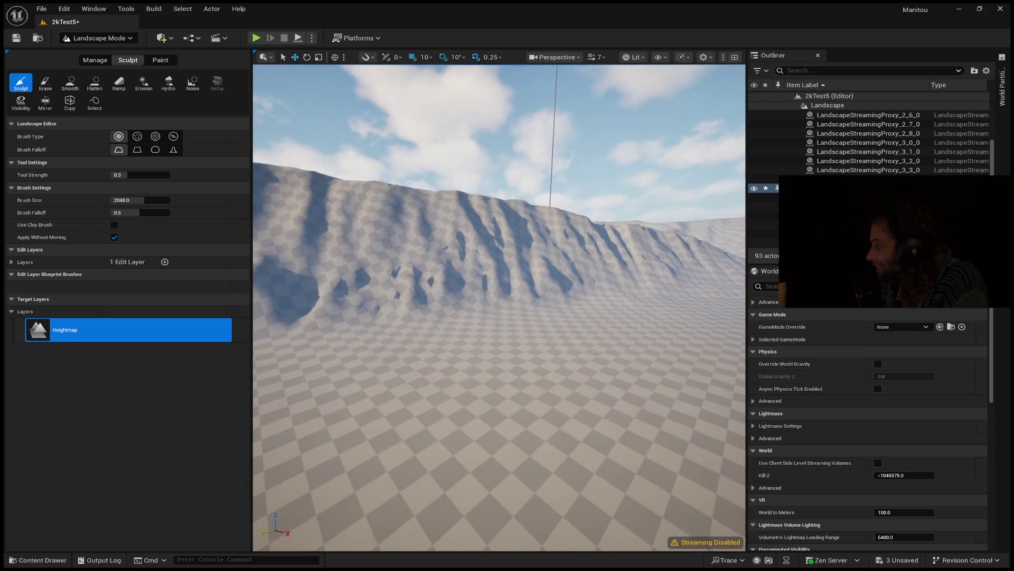
mouse_move(537, 502)
left_mouse_down()
mouse_move(453, 399)
mouse_move(457, 333)
mouse_move(459, 386)
mouse_move(654, 413)
left_mouse_up()
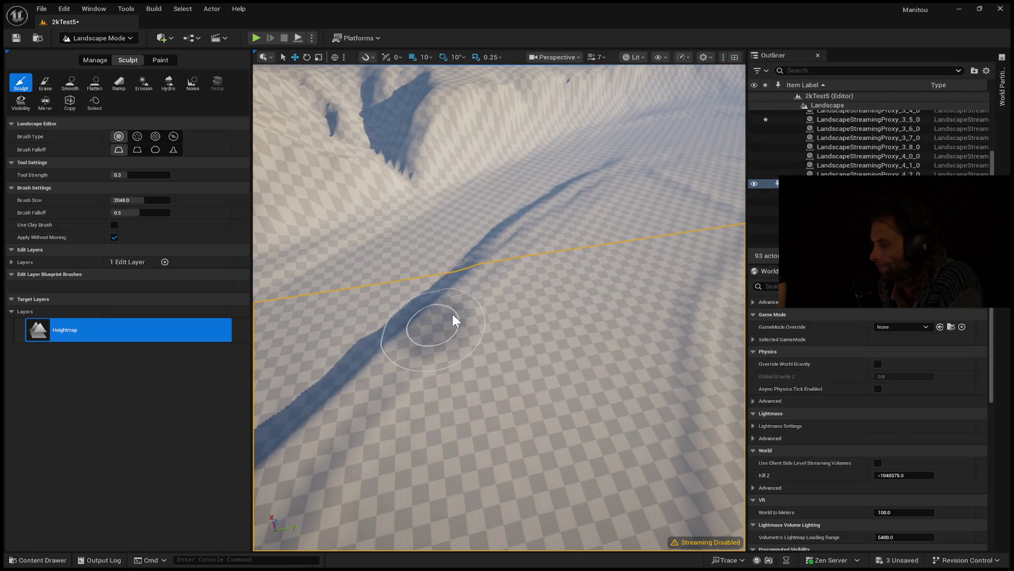
key("alt+p")
key("w")
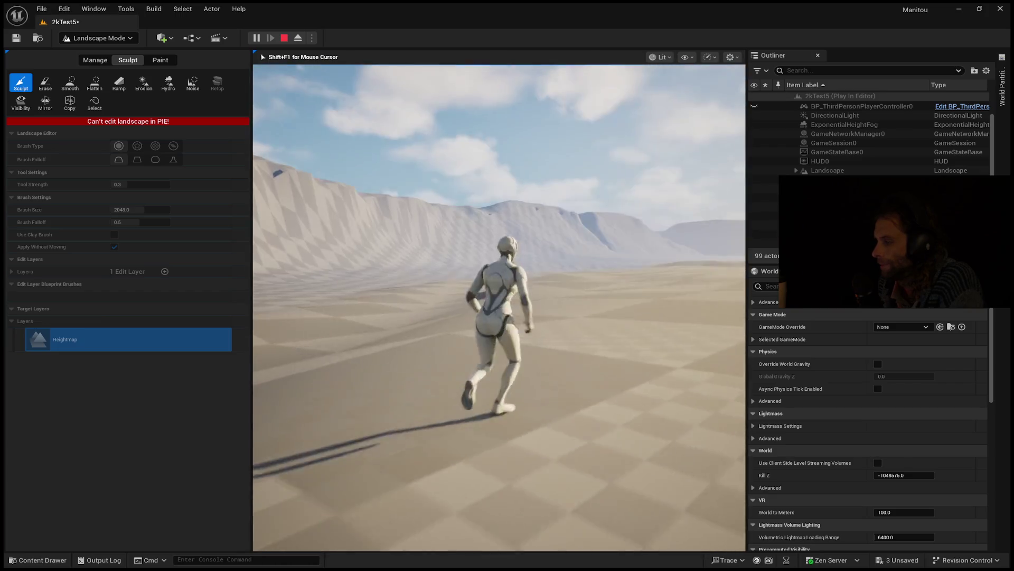
Step: End the current Play In Editor run, test-play 2kTest5 once more, then stop it
key("Escape")
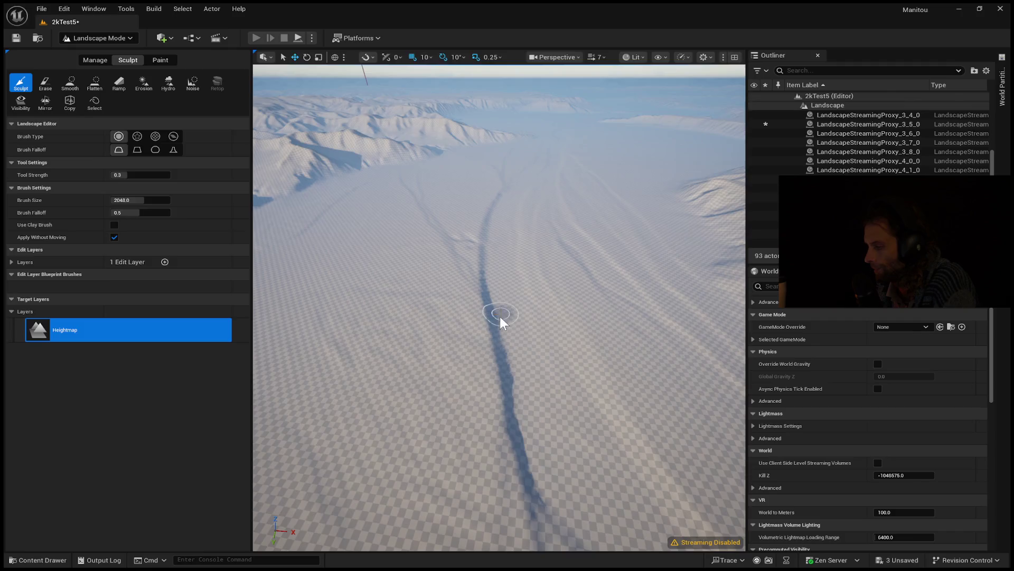
key("alt+p")
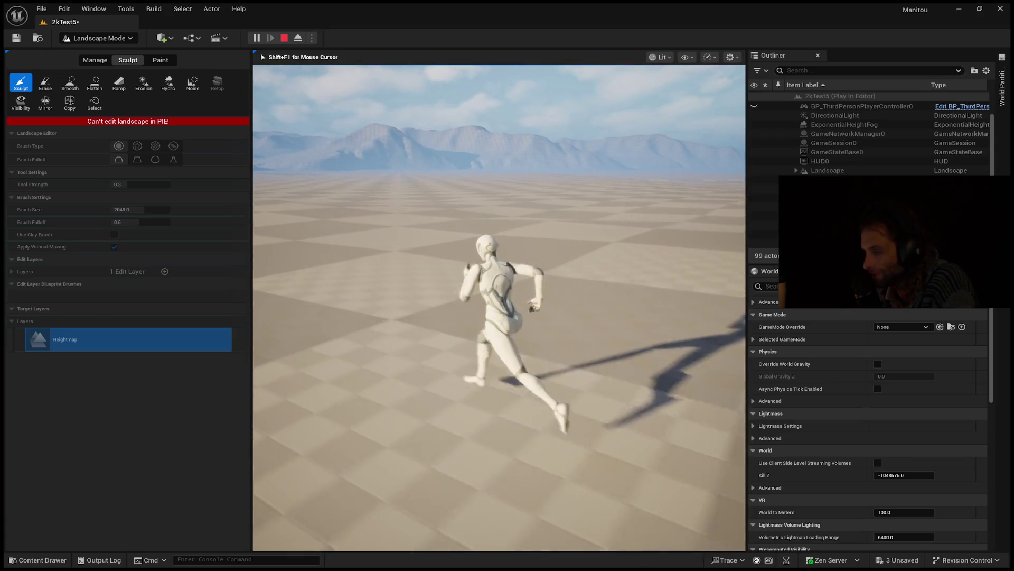
key("Escape")
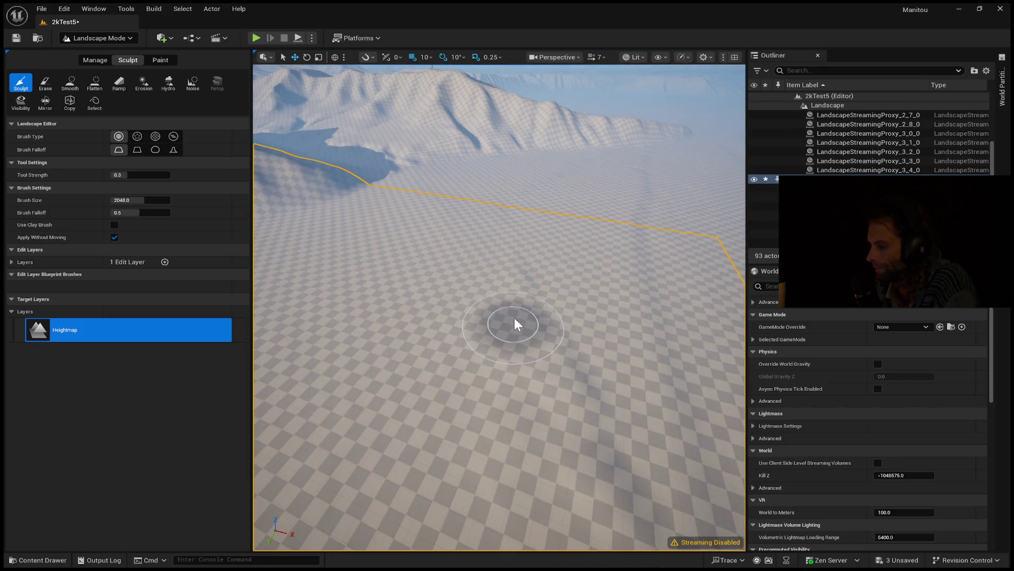
Step: Run the character forward in a new test of 2kTest5, then exit back to the snowy valley view
key("alt+p")
key("w")
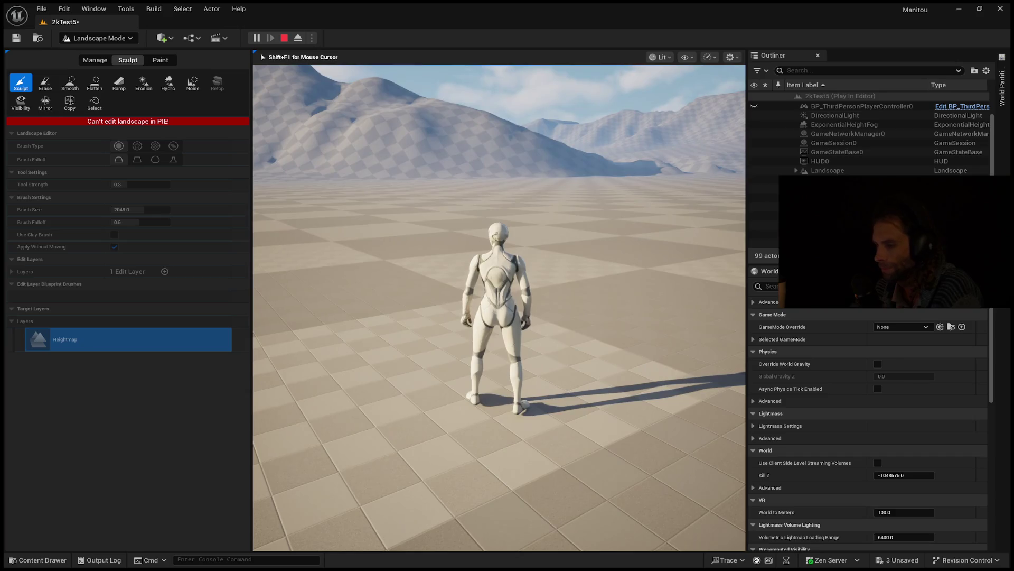
key("Escape")
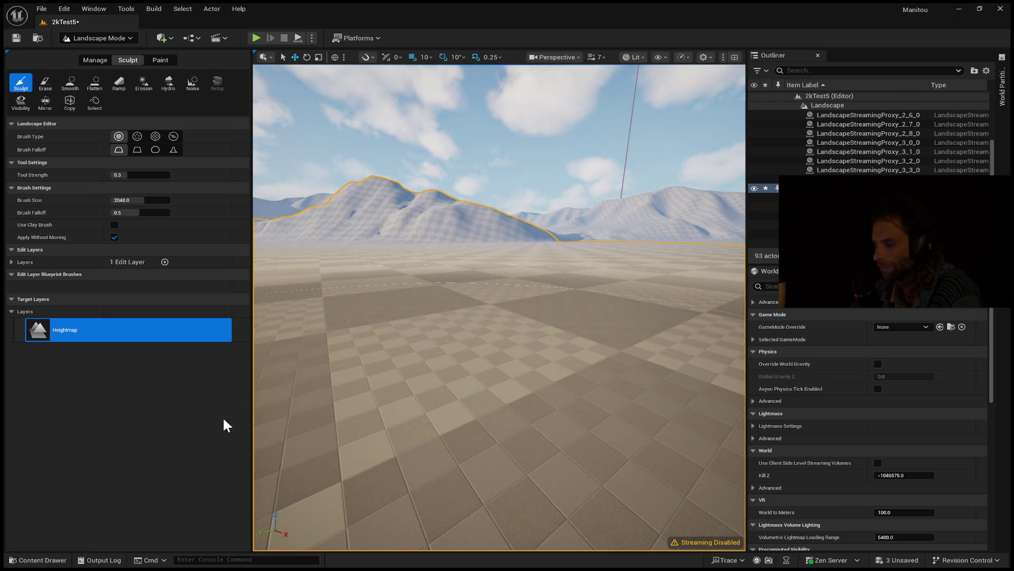
scroll(275, 475, "up", 10)
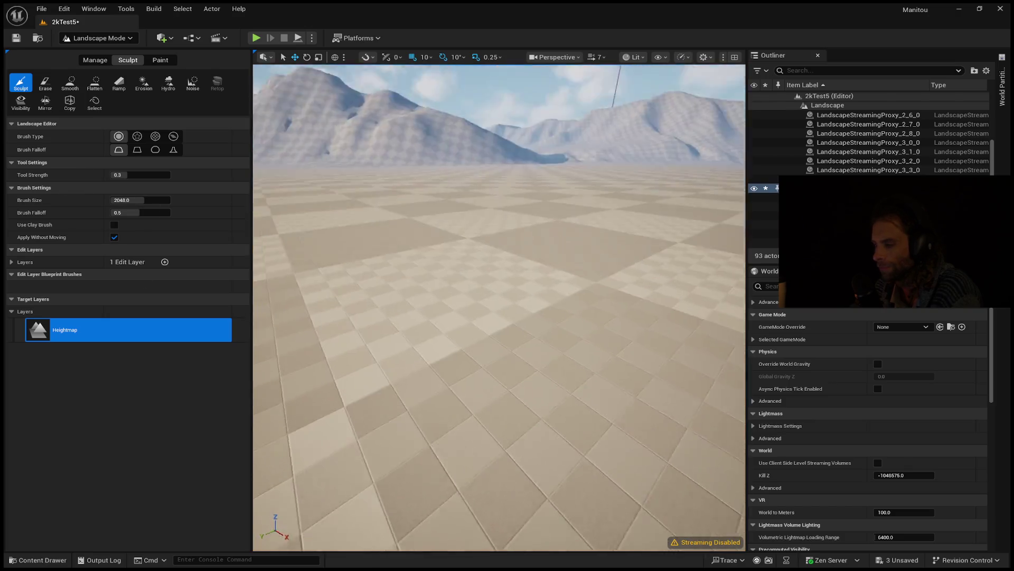
scroll(478, 467, "down", 10)
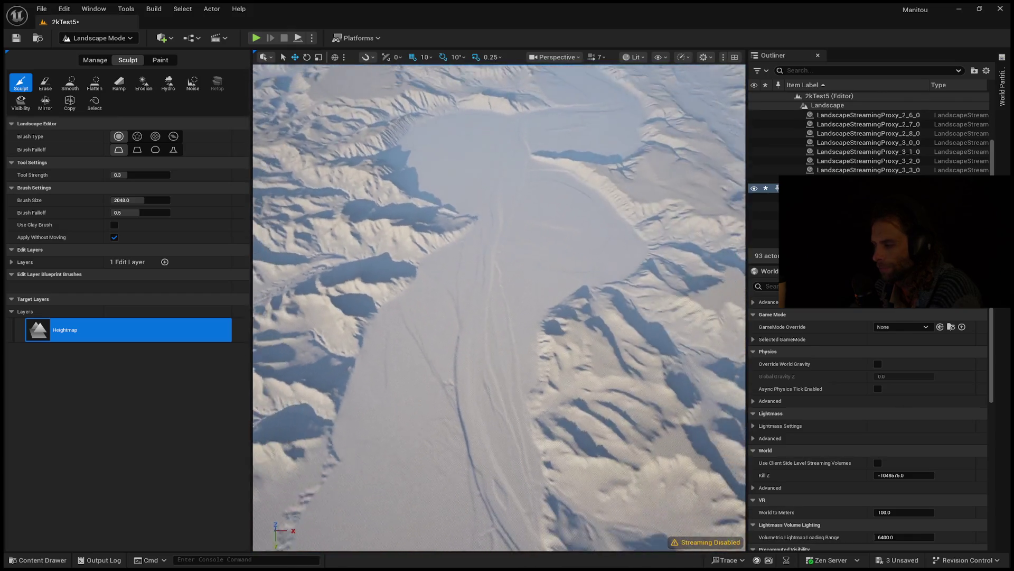
left_click(1001, 95)
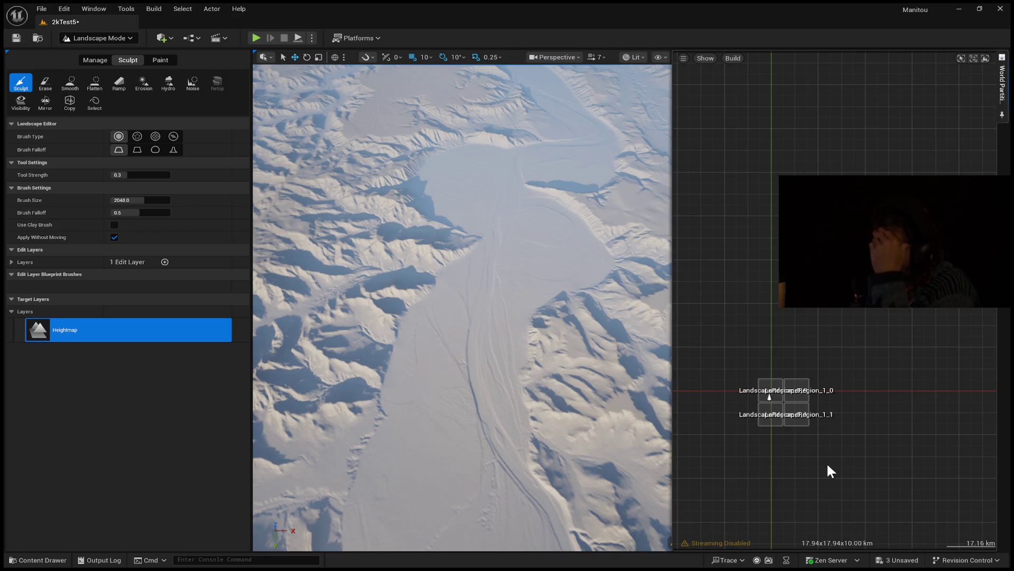
mouse_move(828, 465)
left_mouse_down()
mouse_move(829, 479)
mouse_move(893, 435)
mouse_move(948, 447)
left_mouse_up()
scroll(934, 461, "down", 4)
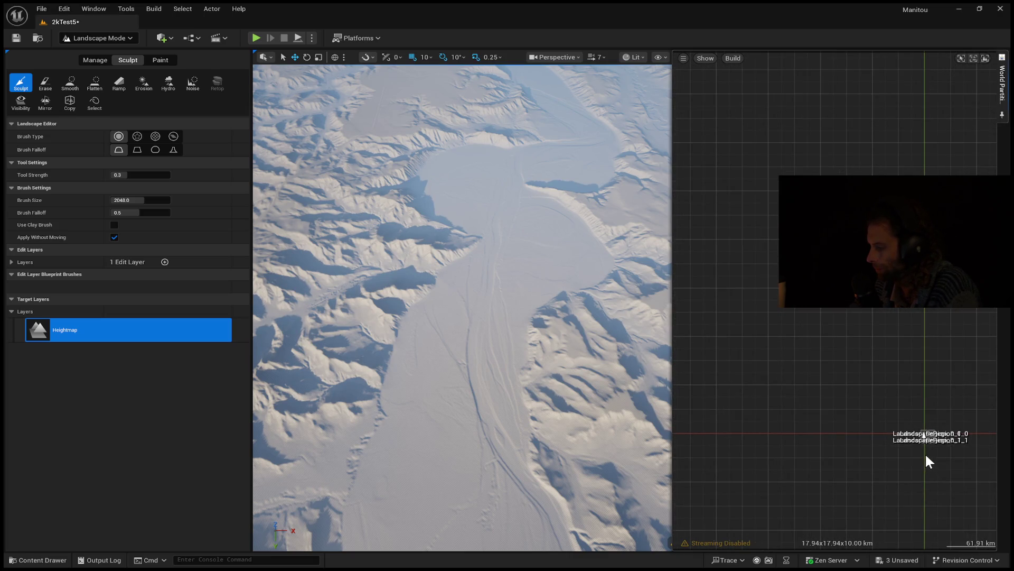
scroll(926, 461, "down", 1)
mouse_move(926, 461)
left_mouse_down()
mouse_move(960, 458)
mouse_move(975, 570)
left_mouse_up()
scroll(975, 533, "up", 3)
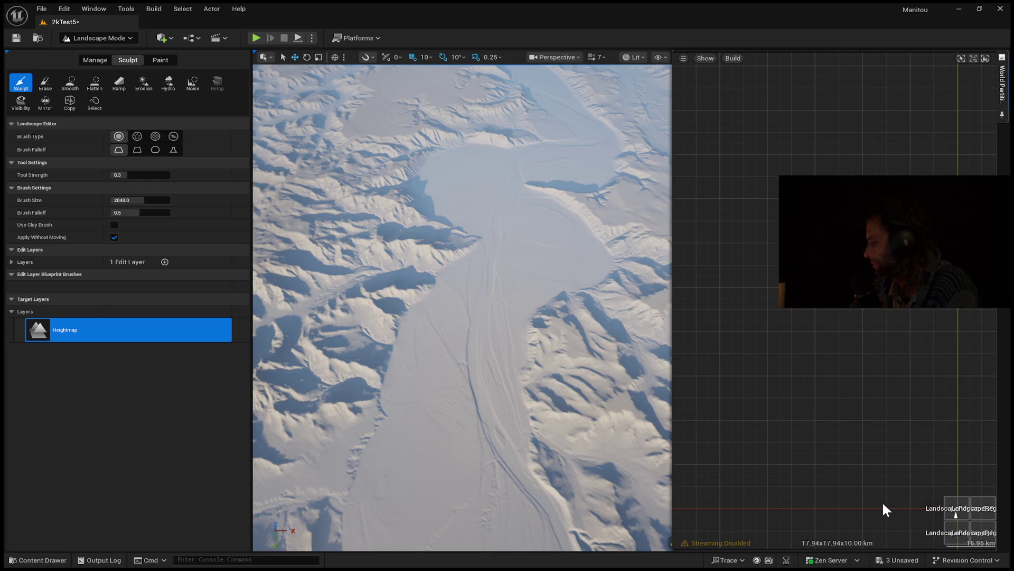
scroll(884, 507, "up", 3)
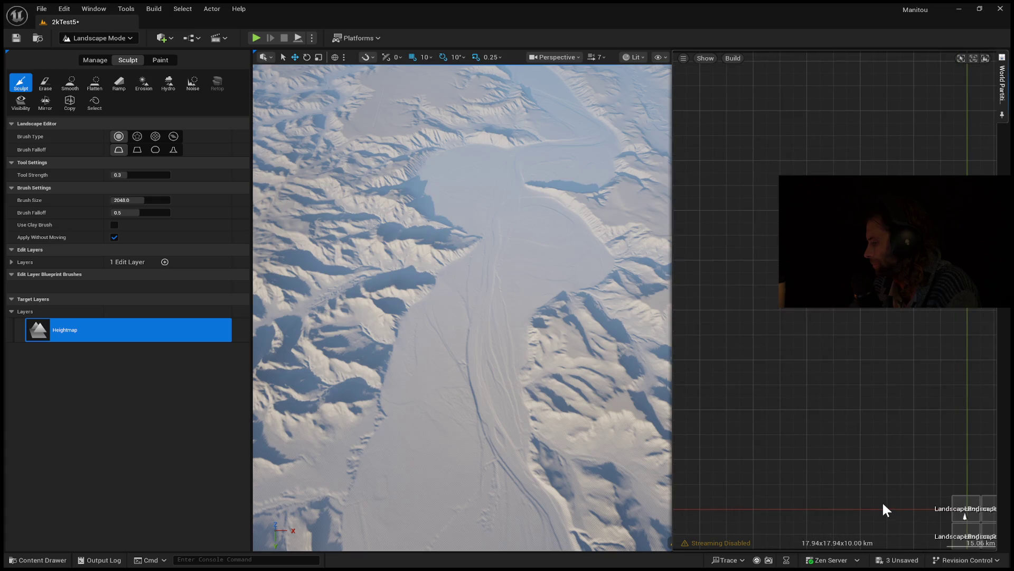
scroll(883, 500, "down", 10)
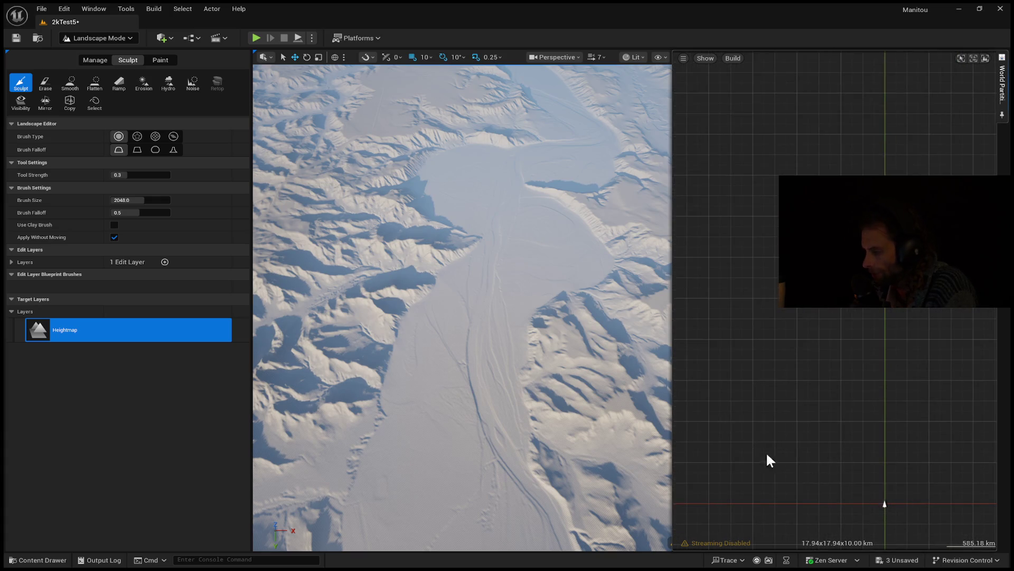
right_click(500, 362)
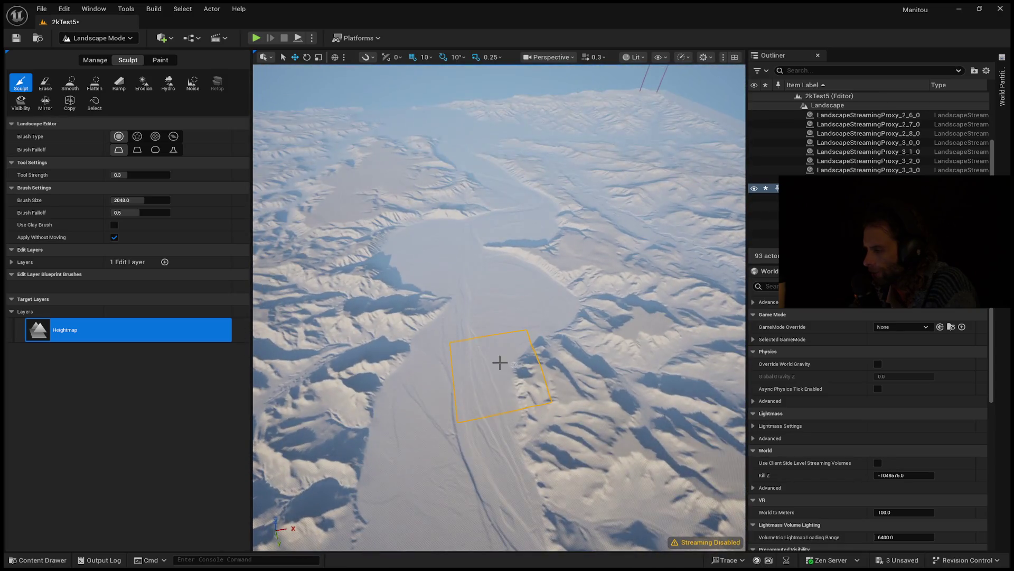
Step: Turn, tilt and pull the camera back to frame the full snowy mountain range and valley
mouse_move(415, 418)
left_mouse_down()
mouse_move(433, 343)
mouse_move(421, 410)
mouse_move(297, 397)
left_mouse_up()
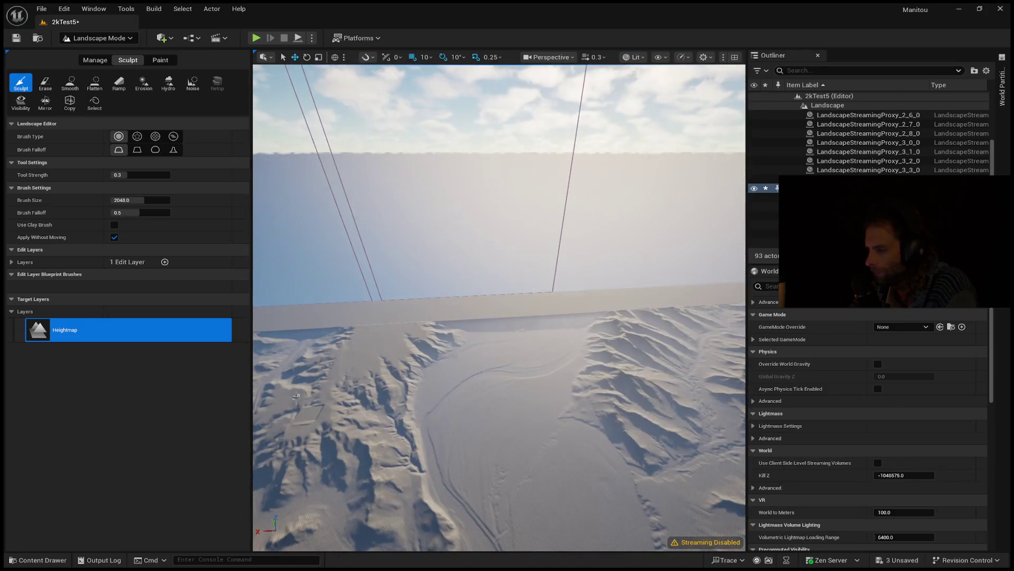
left_click_drag(351, 474, 330, 444)
left_click_drag(548, 395, 544, 423)
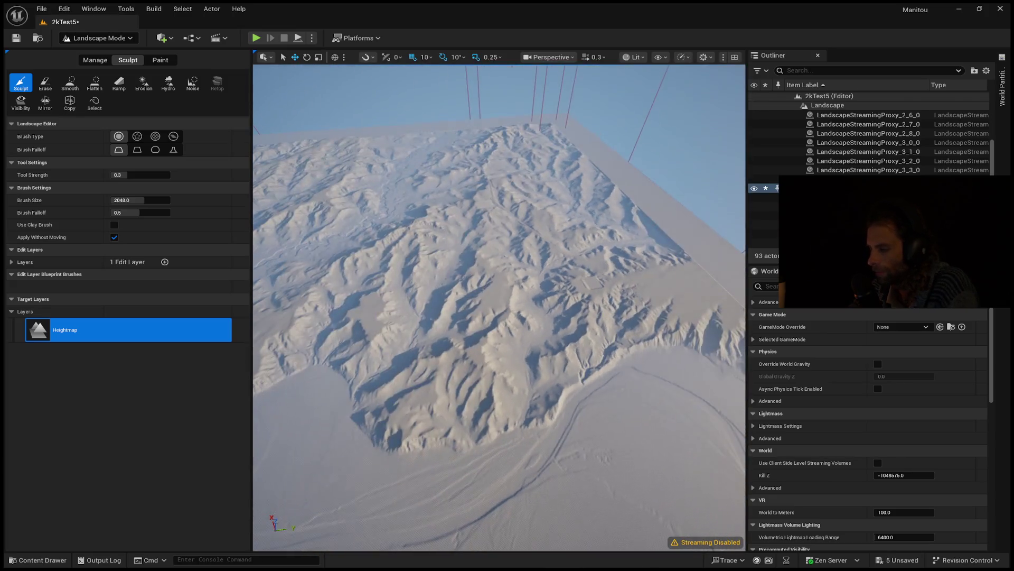
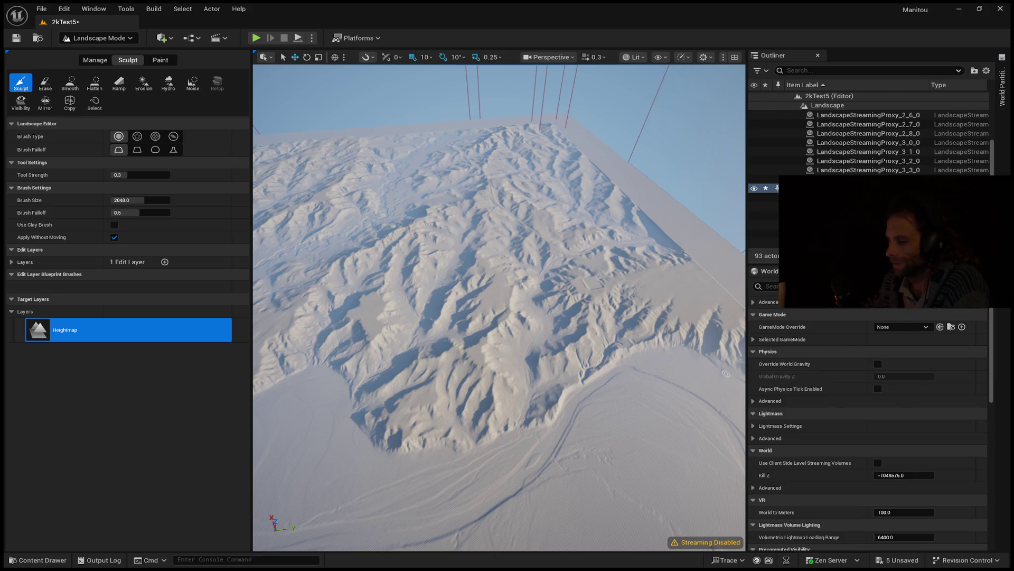
Step: Scroll around the Unreal editor, then back out of the menu without opening anything
scroll(404, 195, "up", 5)
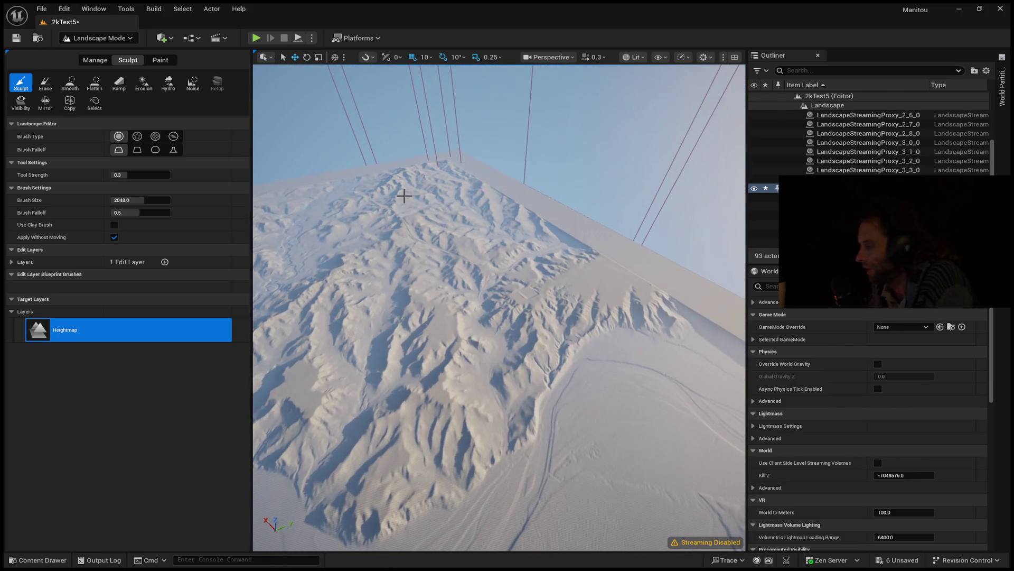
scroll(485, 235, "up", 5)
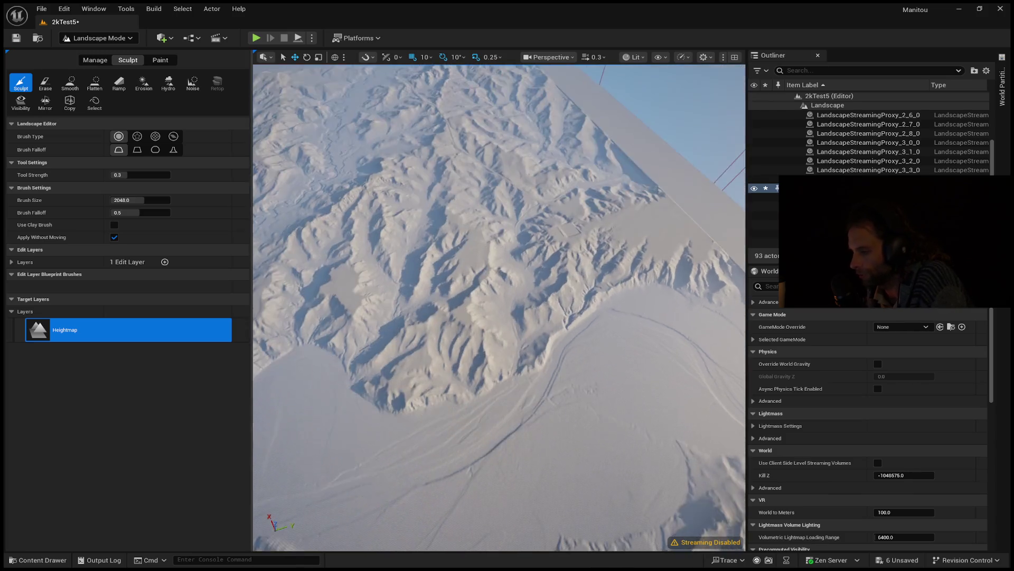
scroll(499, 306, "down", 5)
scroll(500, 307, "down", 2)
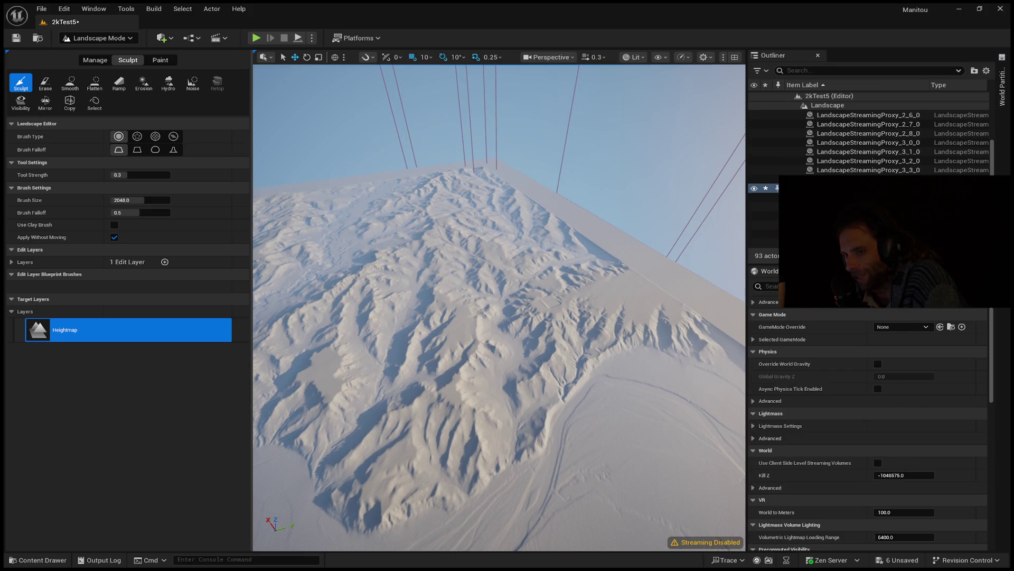
scroll(500, 306, "up", 5)
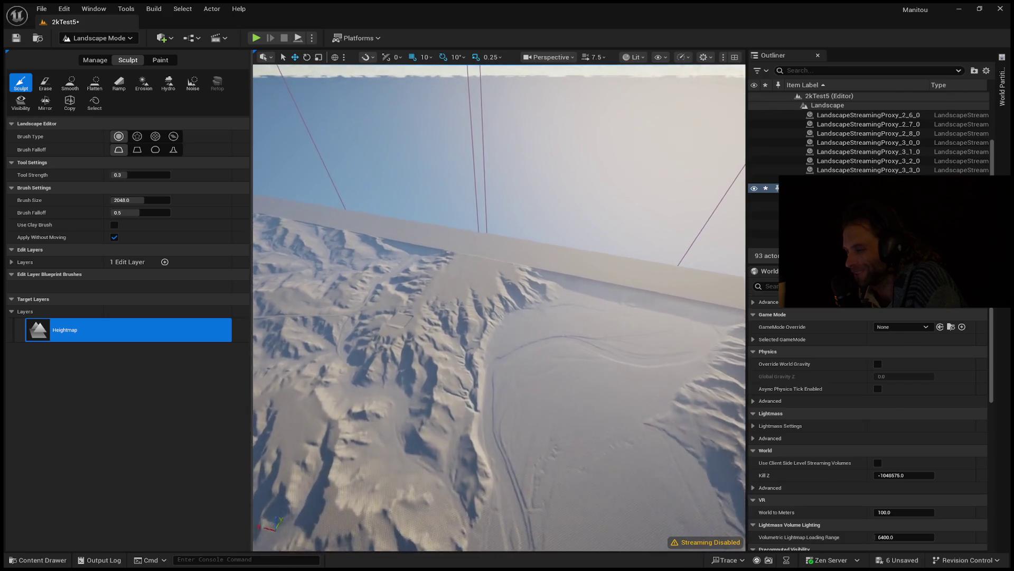
scroll(499, 307, "up", 2)
scroll(500, 306, "down", 3)
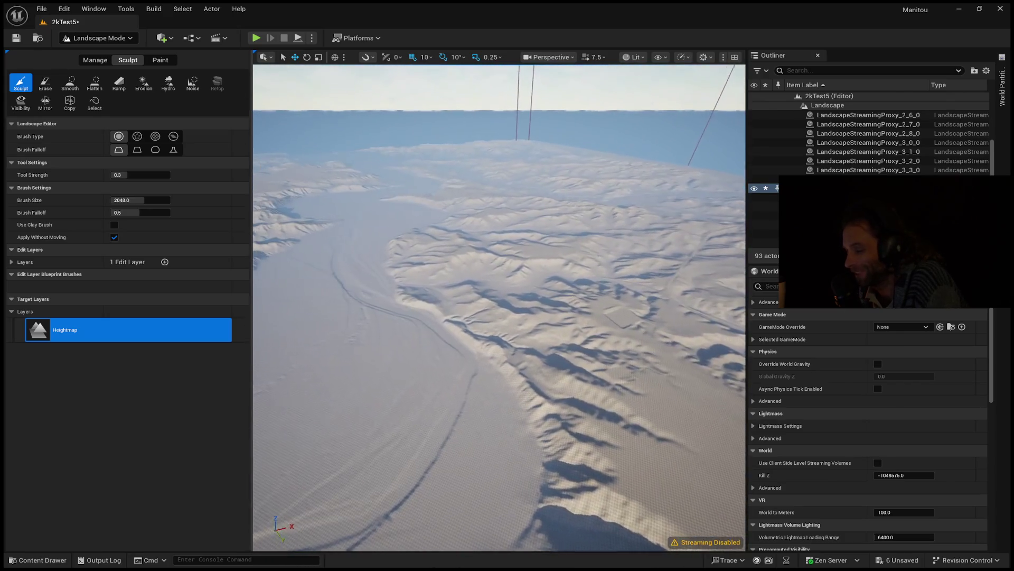
scroll(499, 306, "up", 2)
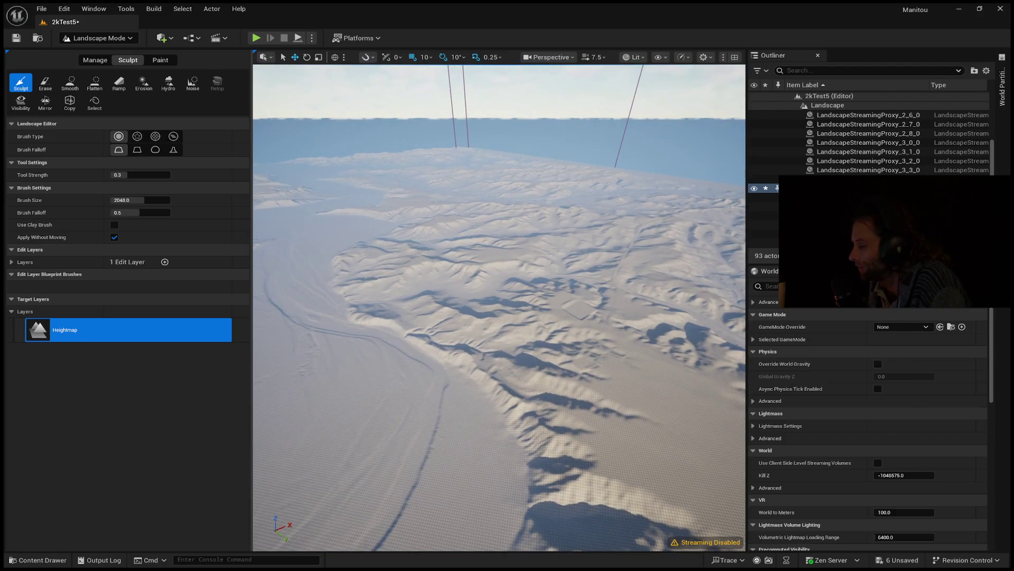
scroll(445, 291, "up", 2)
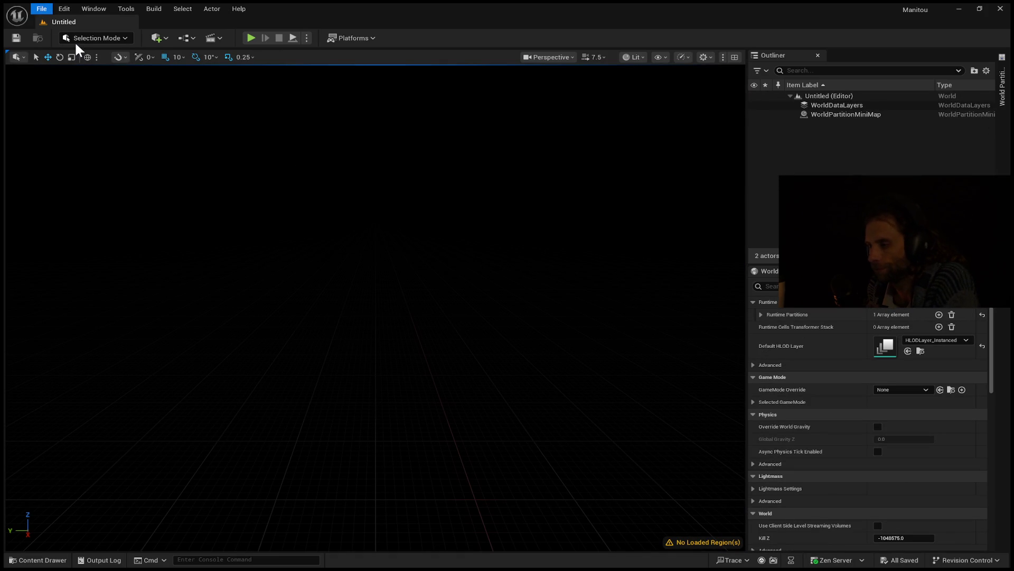
key("Right")
key("Right")
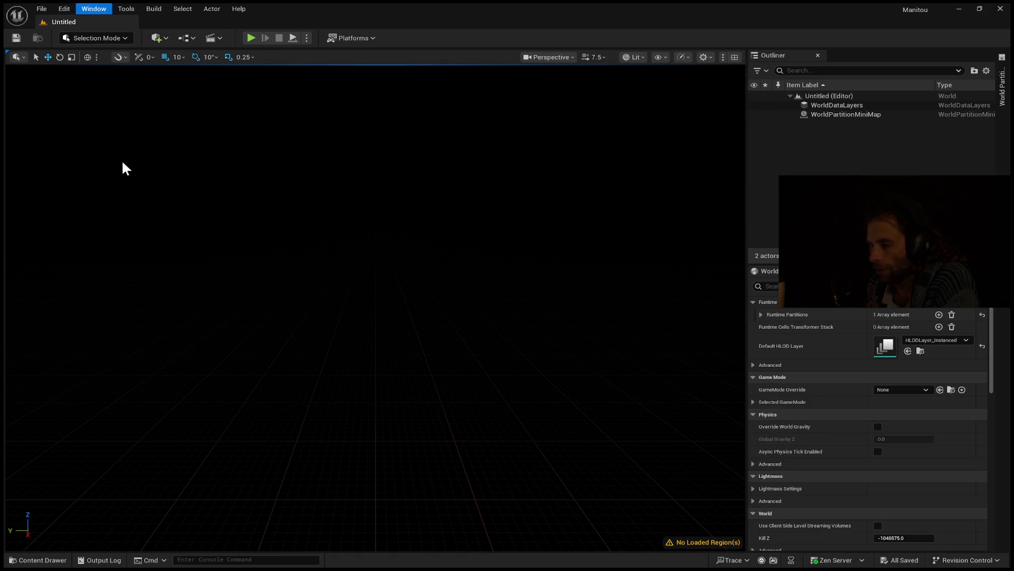
key("Escape")
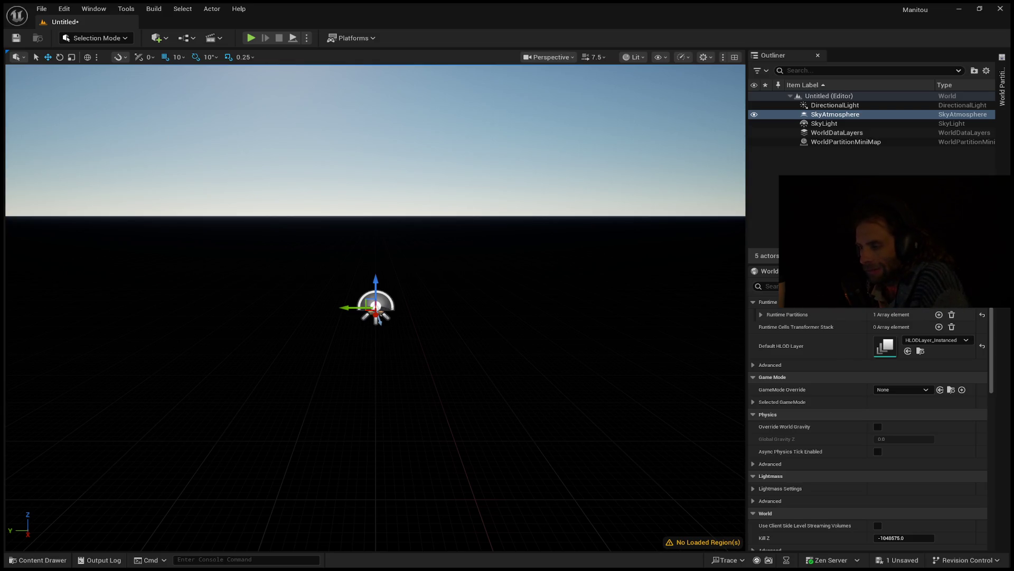
Step: Add Volumetric Cloud to the sky and switch into Landscape Mode with Shift+2
left_click_drag(5, 226, 348, 226)
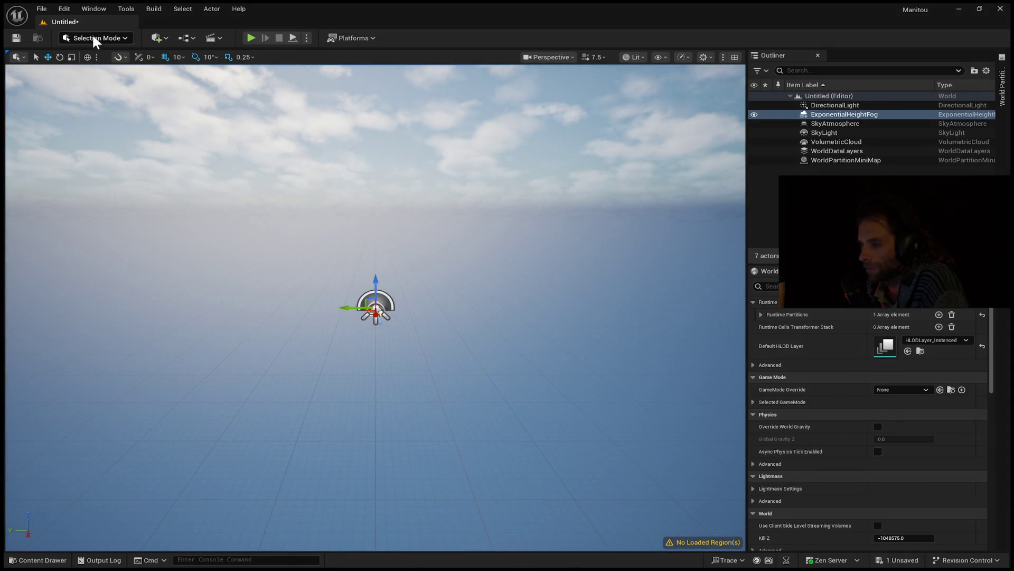
key("shift+2")
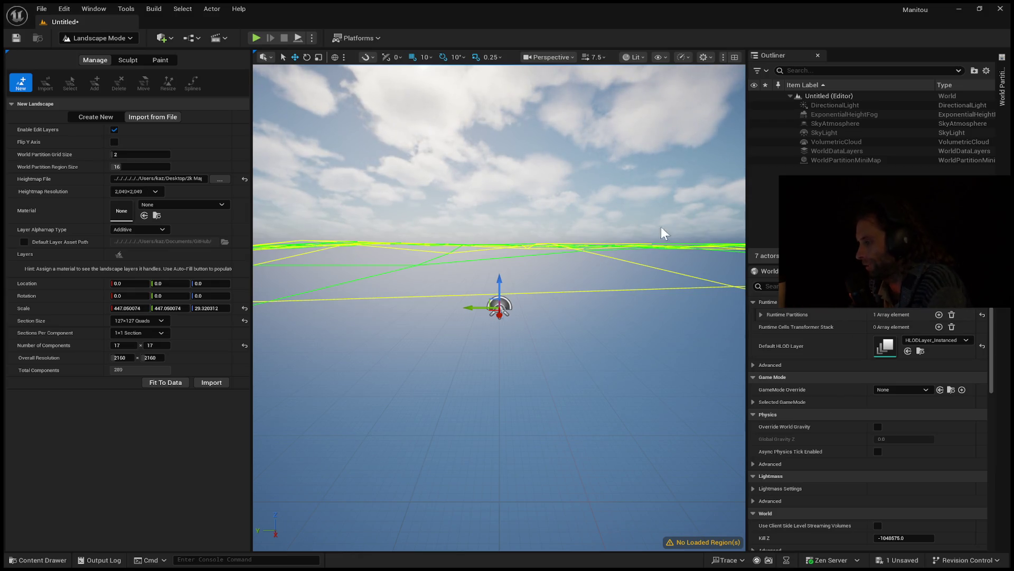
mouse_move(330, 315)
left_mouse_down()
mouse_move(343, 319)
mouse_move(344, 369)
mouse_move(359, 354)
mouse_move(345, 331)
left_mouse_up()
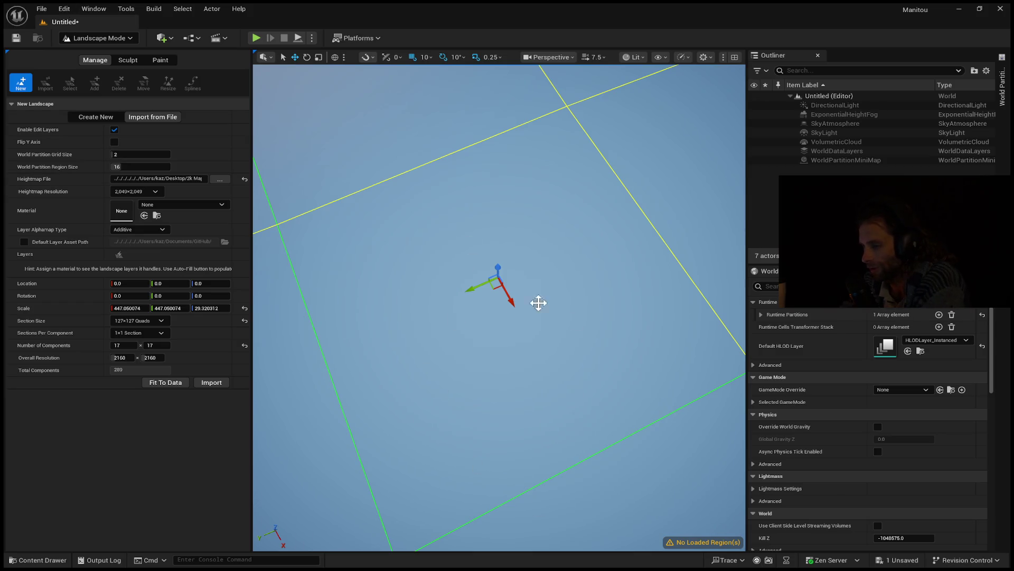
left_click_drag(402, 357, 402, 254)
scroll(402, 311, "down", 5)
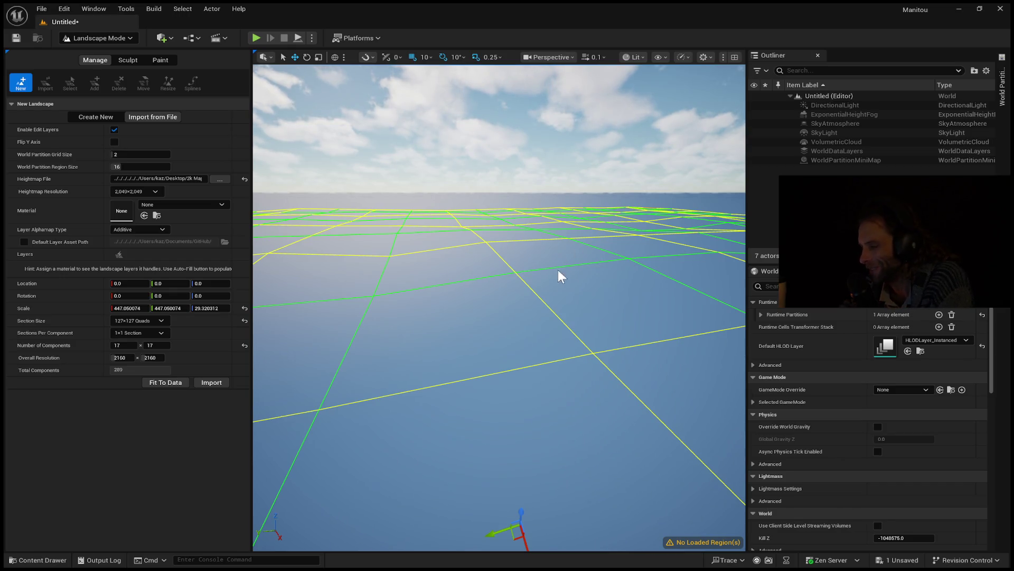
Step: Look over the landscape preview grid and undo the chosen heightmap file, leaving the import empty
left_click_drag(559, 276, 560, 306)
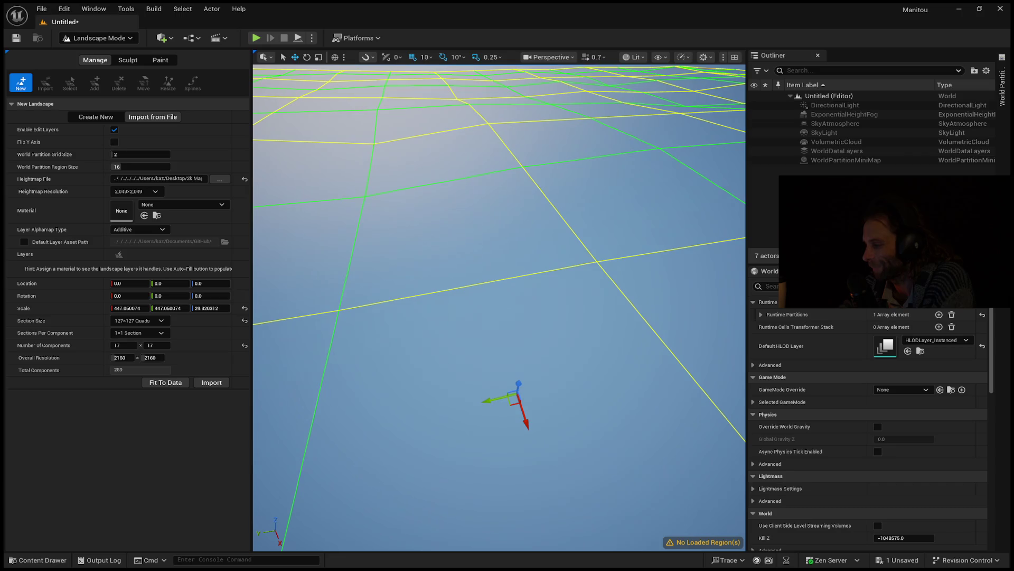
scroll(500, 307, "up", 5)
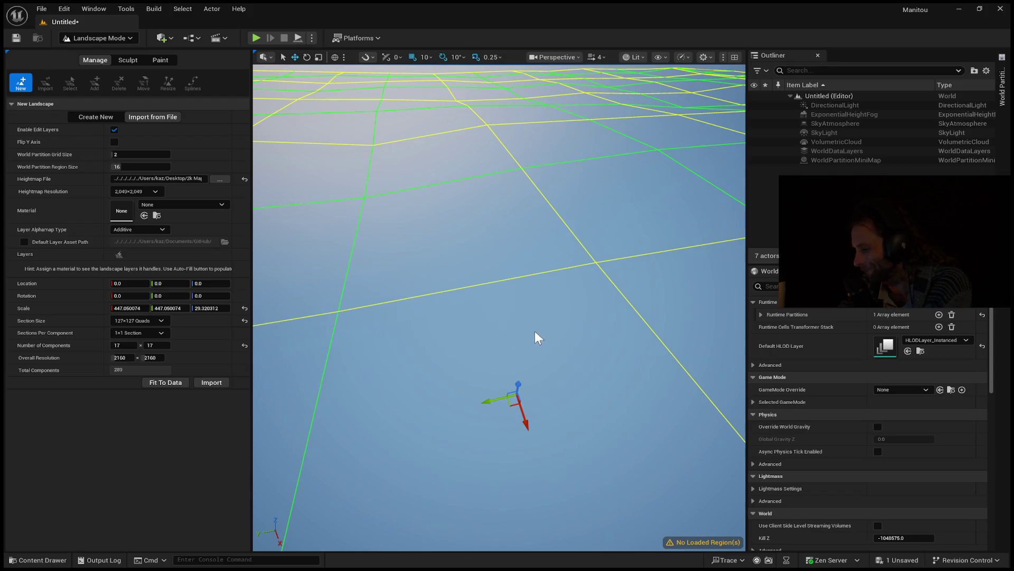
left_click_drag(478, 345, 467, 376)
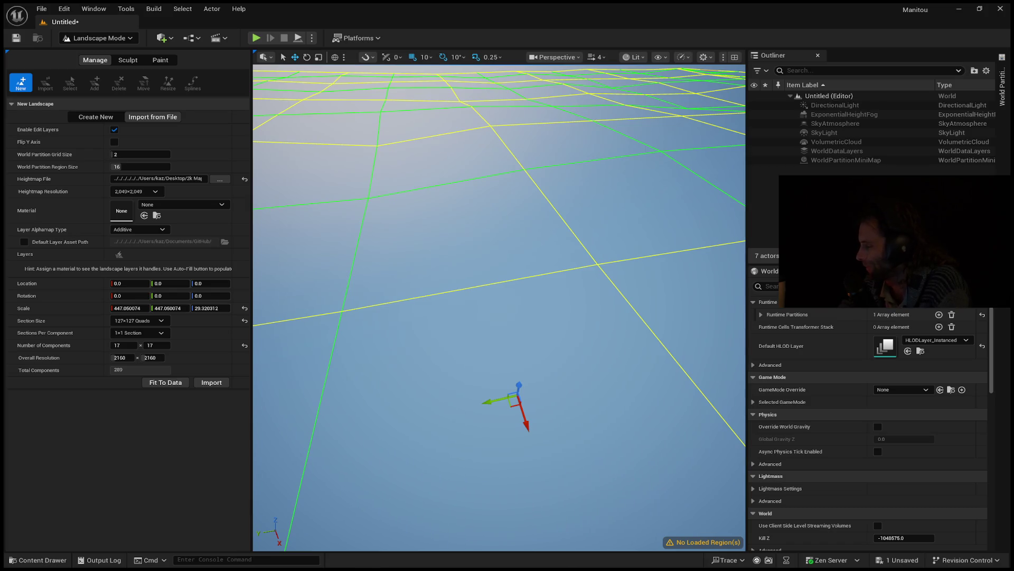
scroll(557, 338, "down", 2)
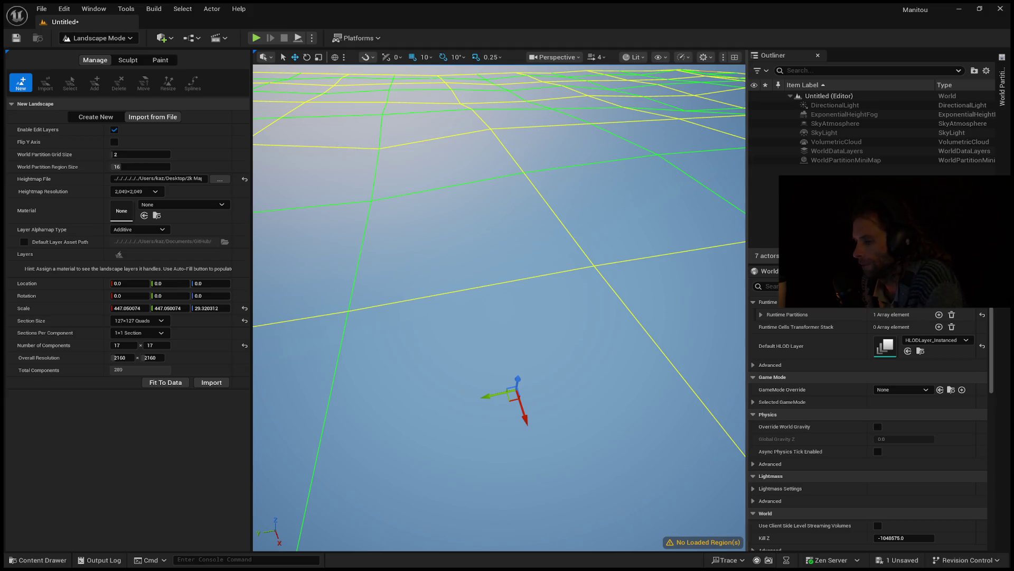
left_click_drag(453, 378, 452, 378)
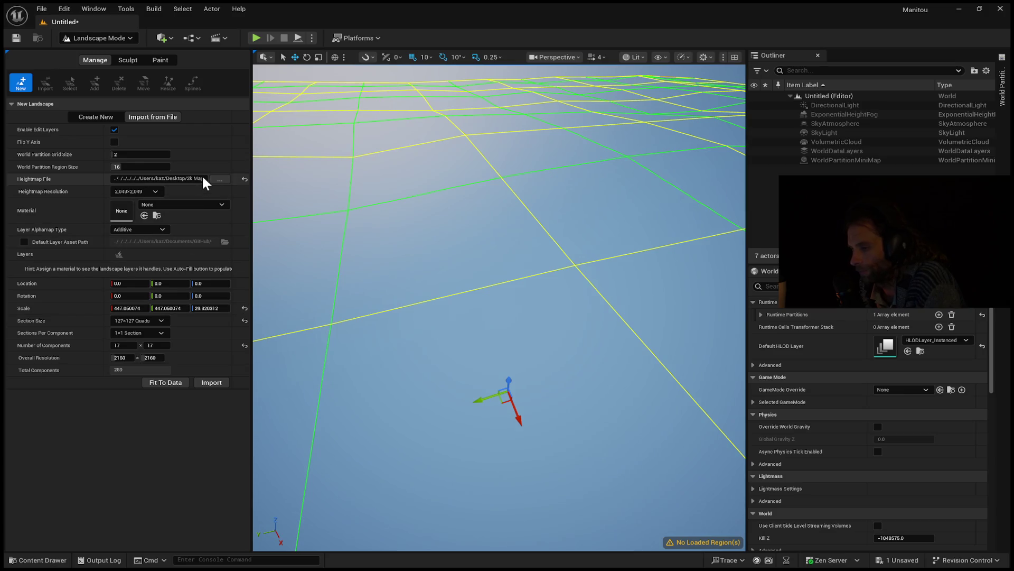
key("ctrl+z")
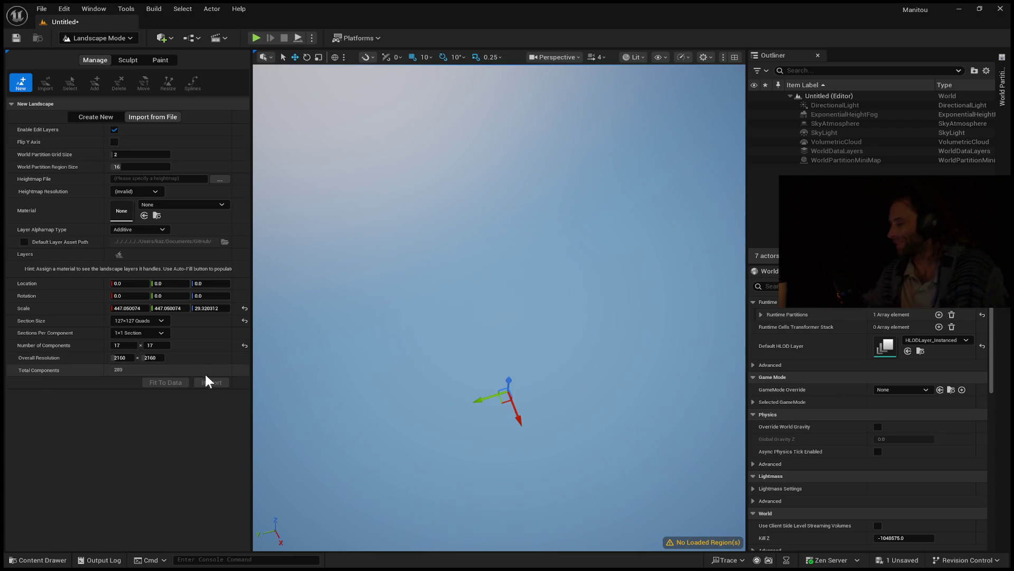
left_click_drag(448, 463, 481, 463)
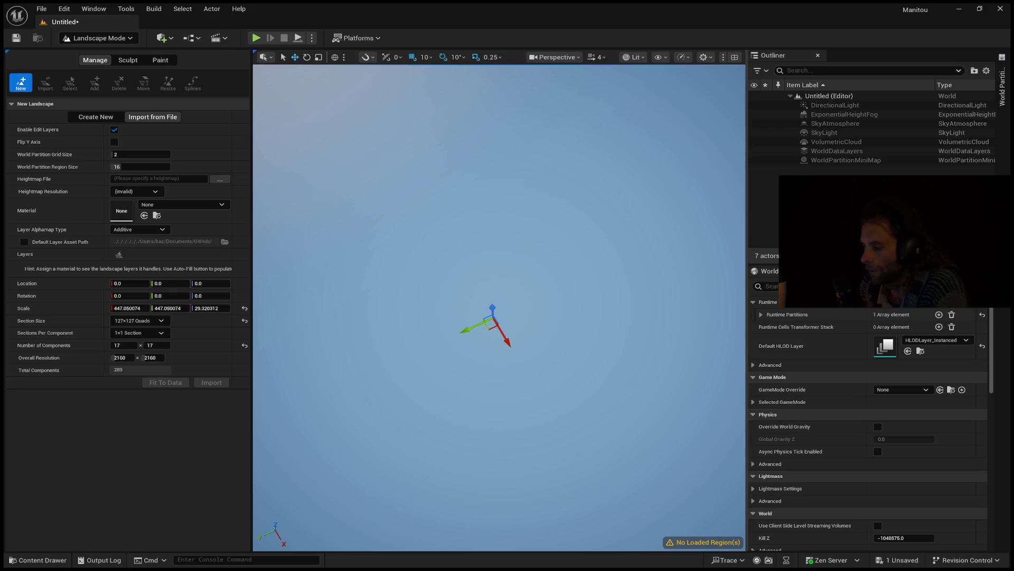
left_click_drag(497, 353, 500, 355)
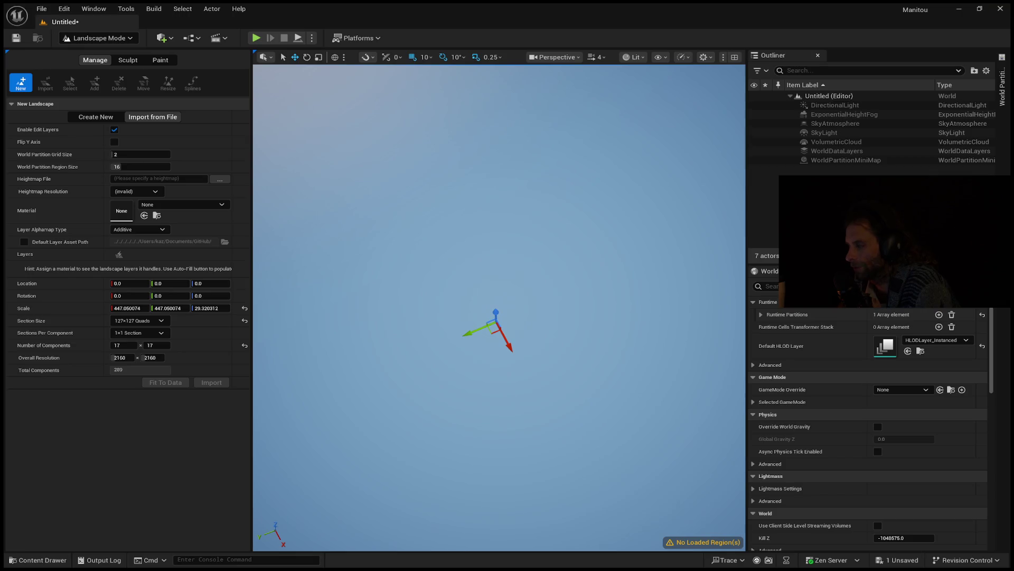
Step: Restore the Unreal Editor window from maximized by double-clicking its title bar
double_click(610, 2)
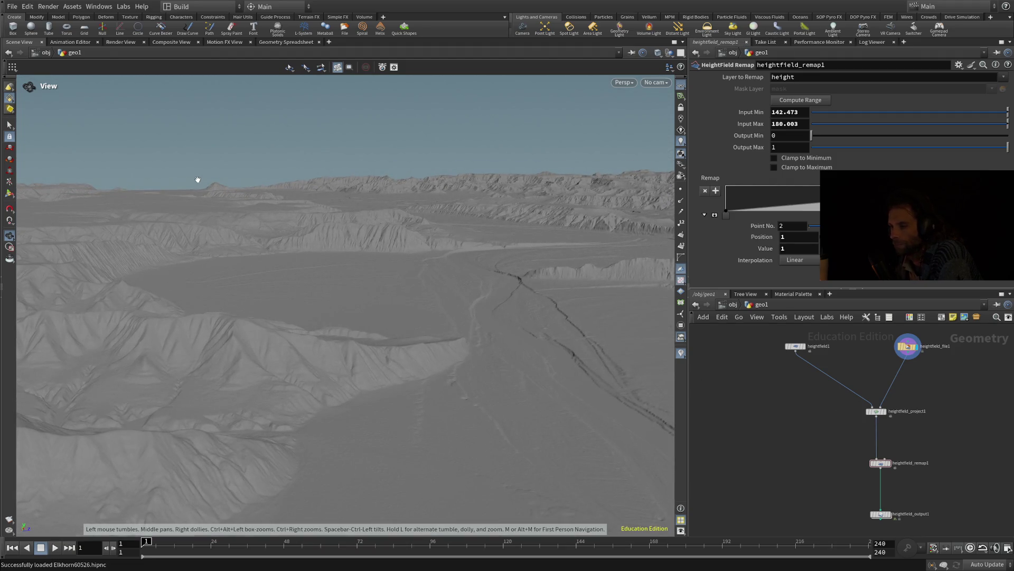
Step: Select heightfield1 and enter 2049 in its first Size field
left_click(10, 8)
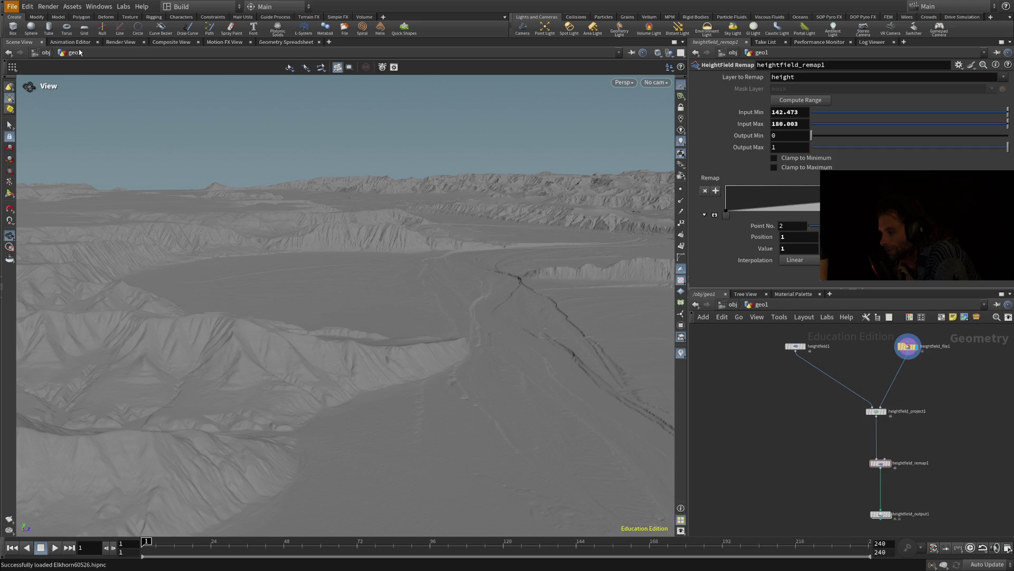
scroll(468, 317, "up", 3)
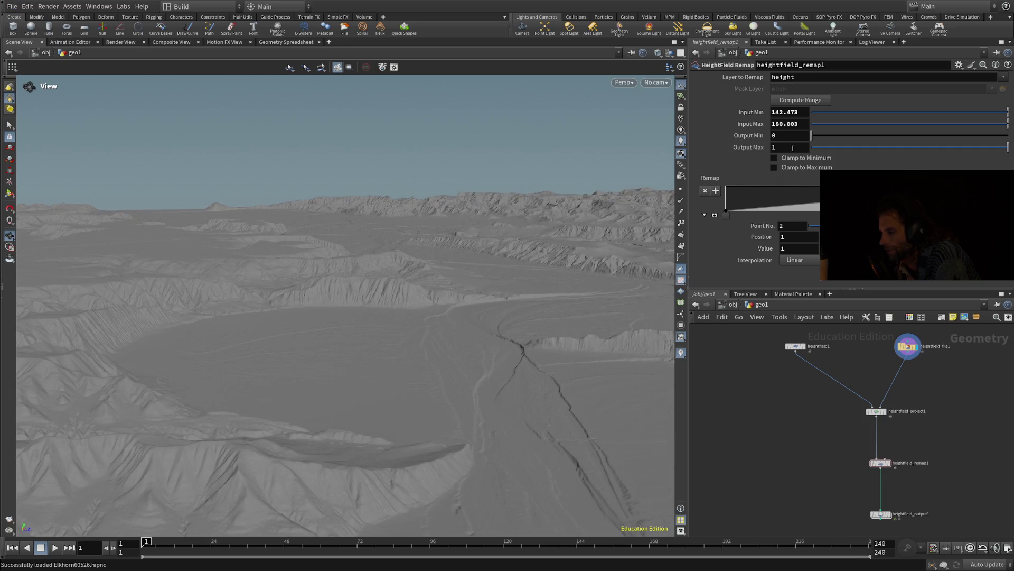
left_click(795, 346)
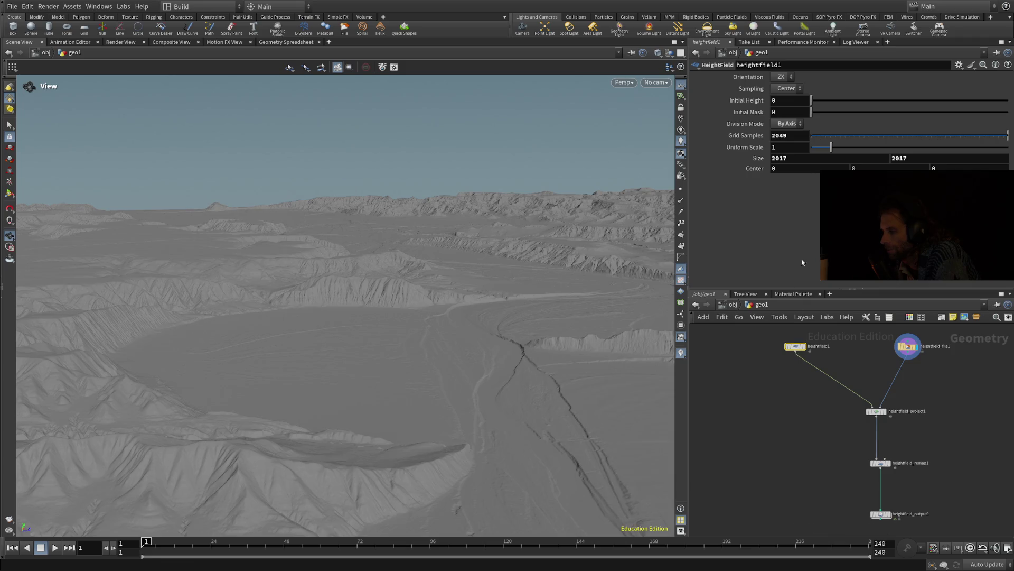
left_click(802, 163)
type("20")
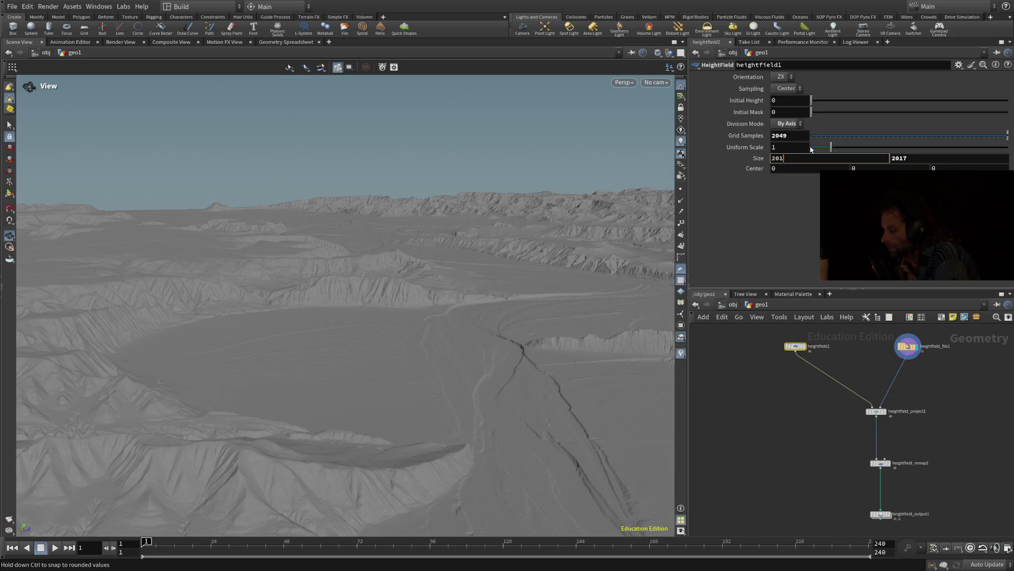
type("49")
left_click(919, 152)
Step: Undo the accidental Uniform Scale change and type 2049 into the second Size field
left_click(901, 158)
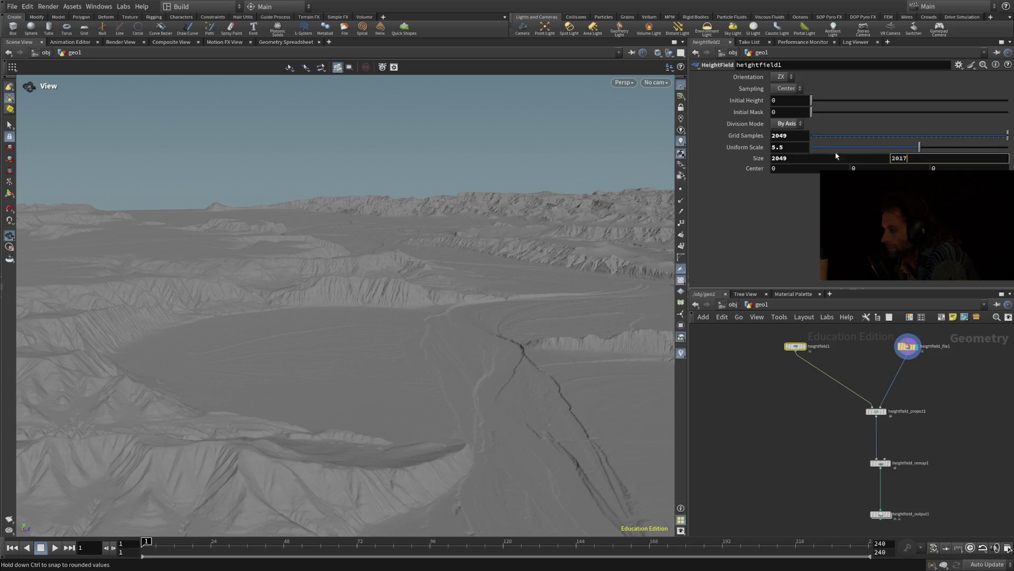
key("Return")
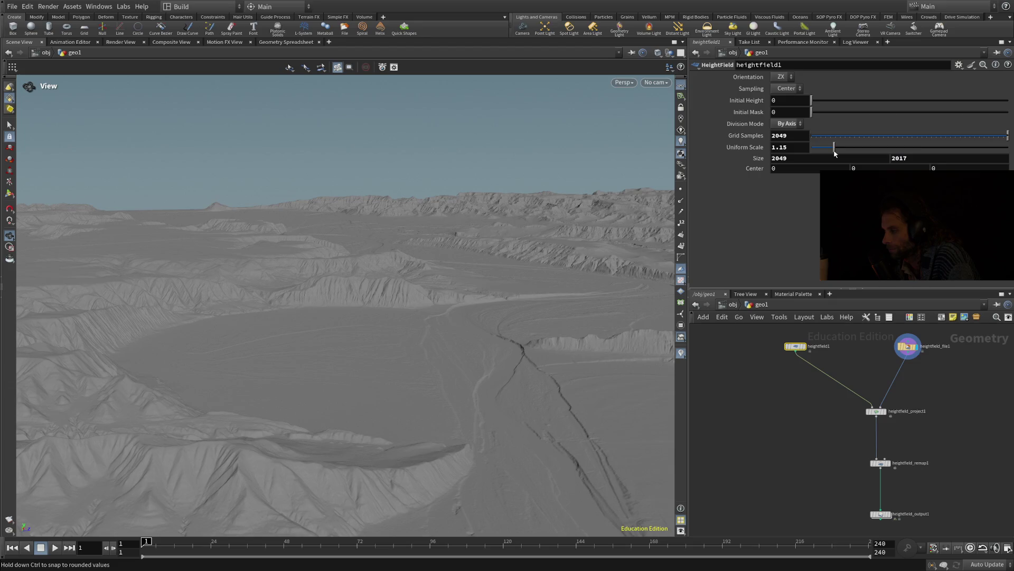
key("ctrl+z")
left_click(904, 161)
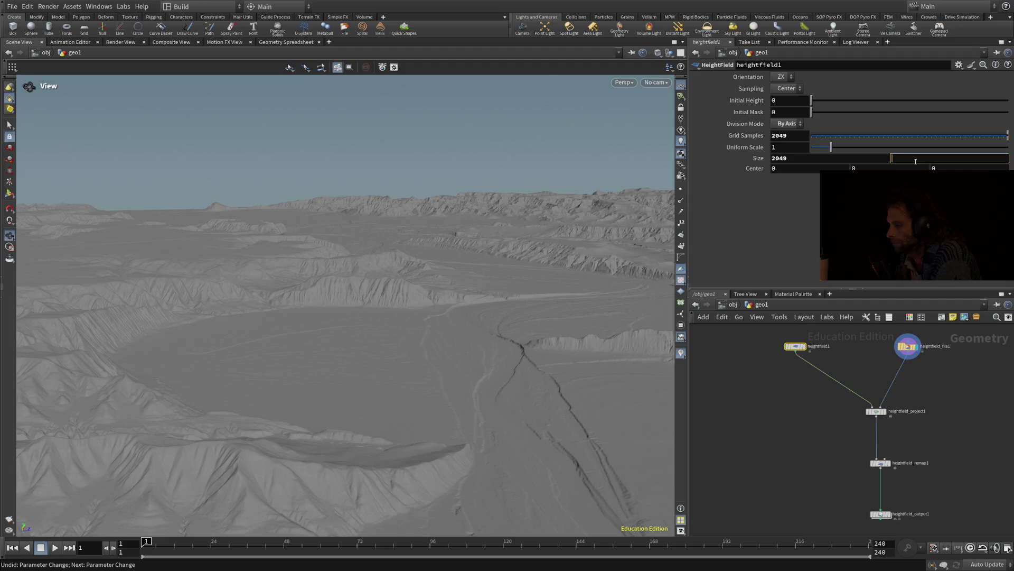
type("20")
type("49")
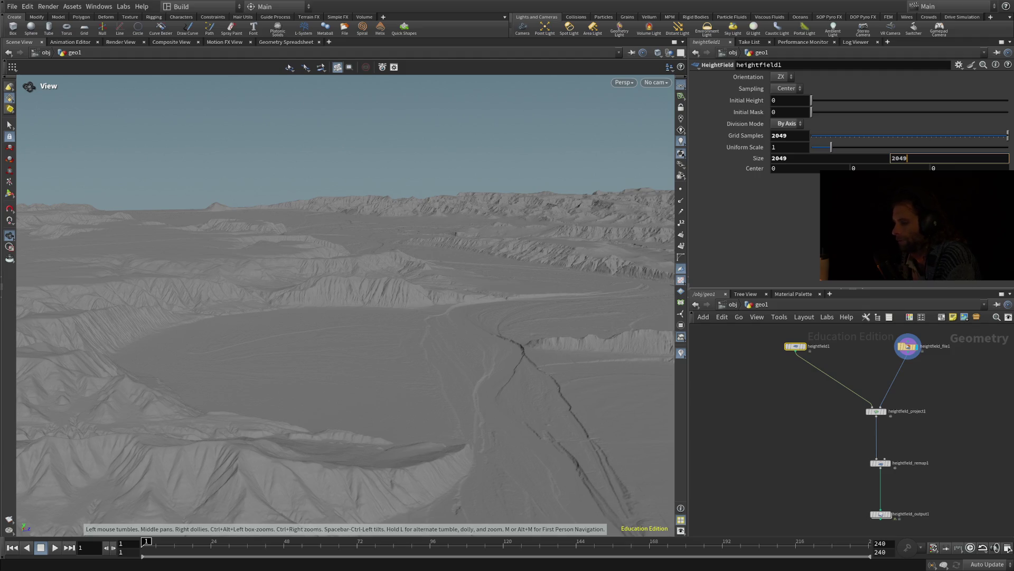
Step: Commit 2049 in the second Size field, making heightfield1 2049 × 2049
key("Return")
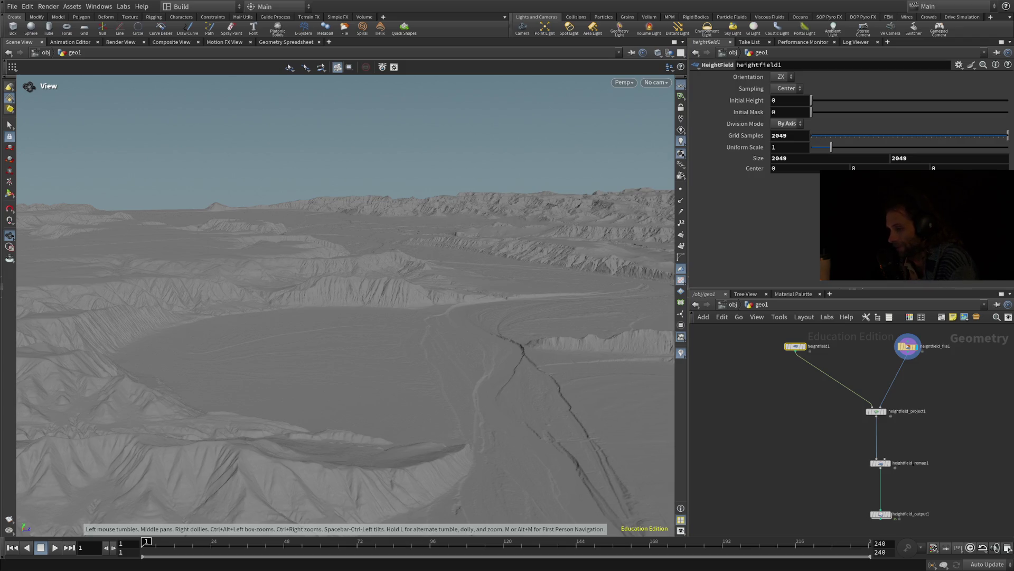
key("alt")
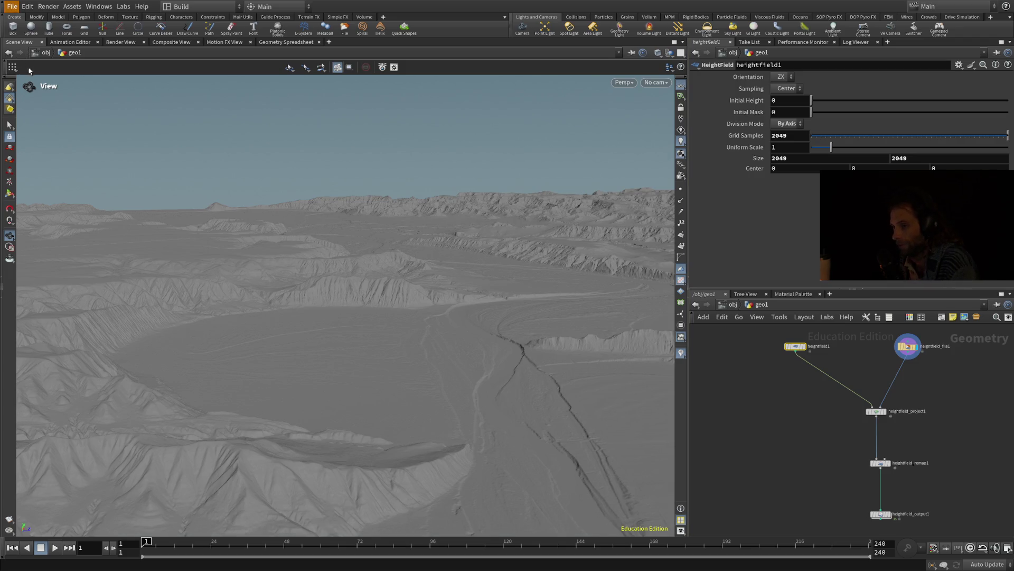
left_click(880, 465)
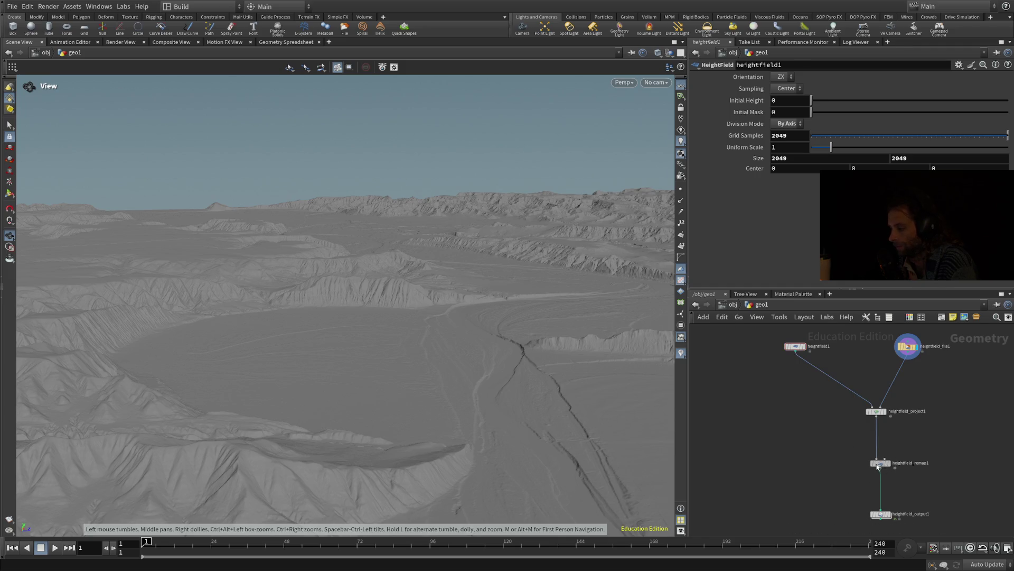
left_click(808, 101)
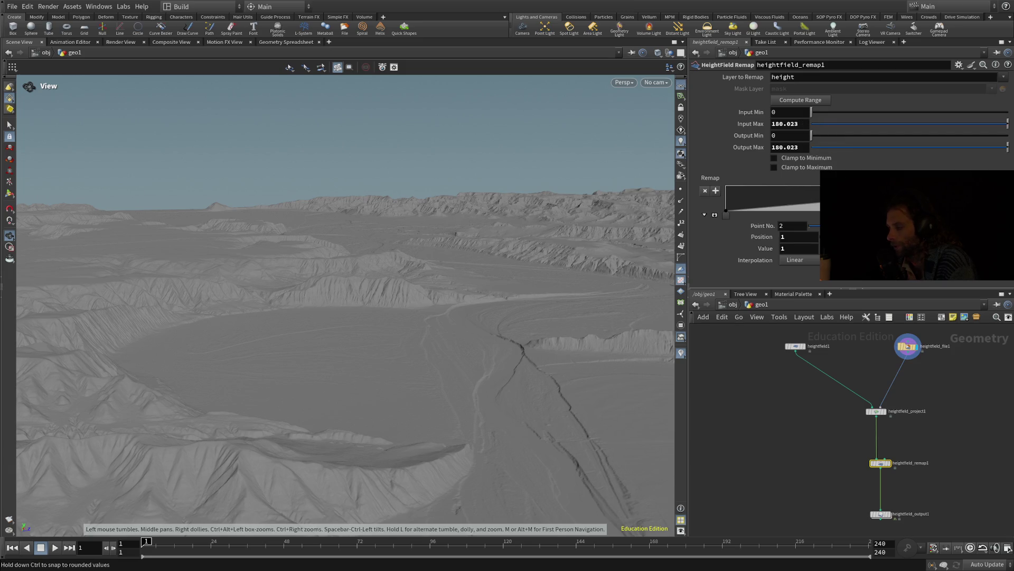
key("ctrl+z")
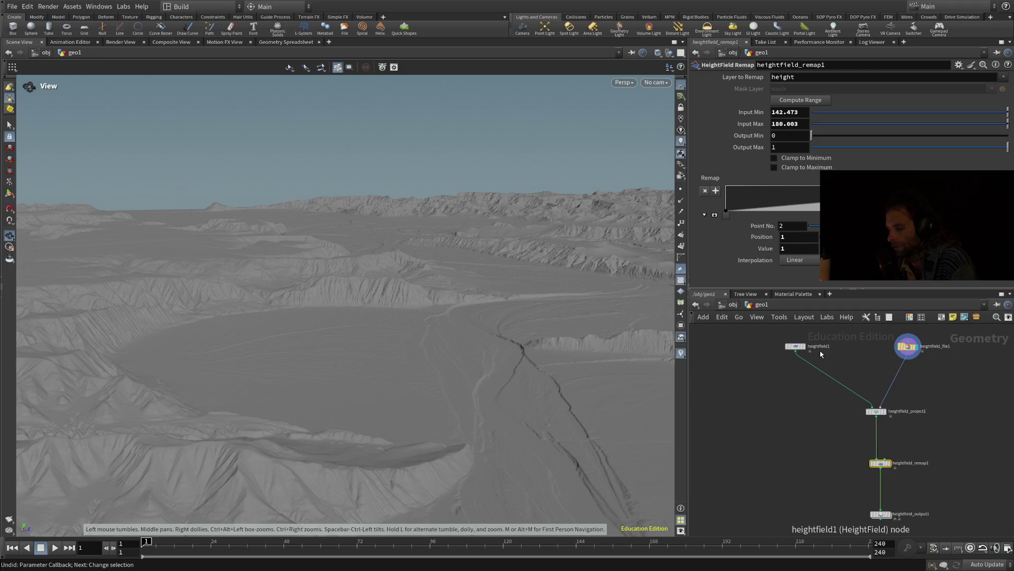
left_click(795, 346)
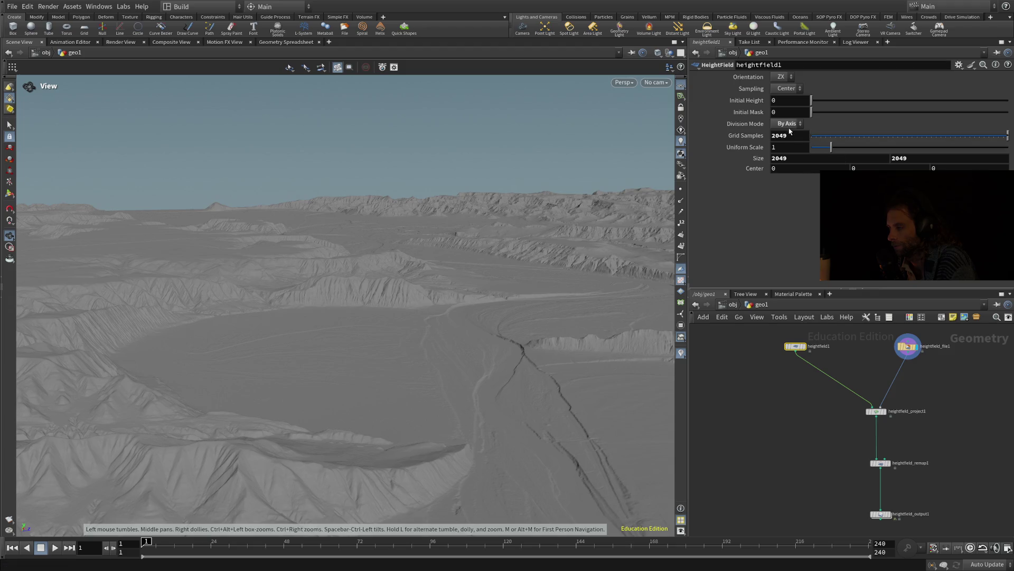
Step: Check heightfield_file1's imported Size value of 9012
left_click(907, 347)
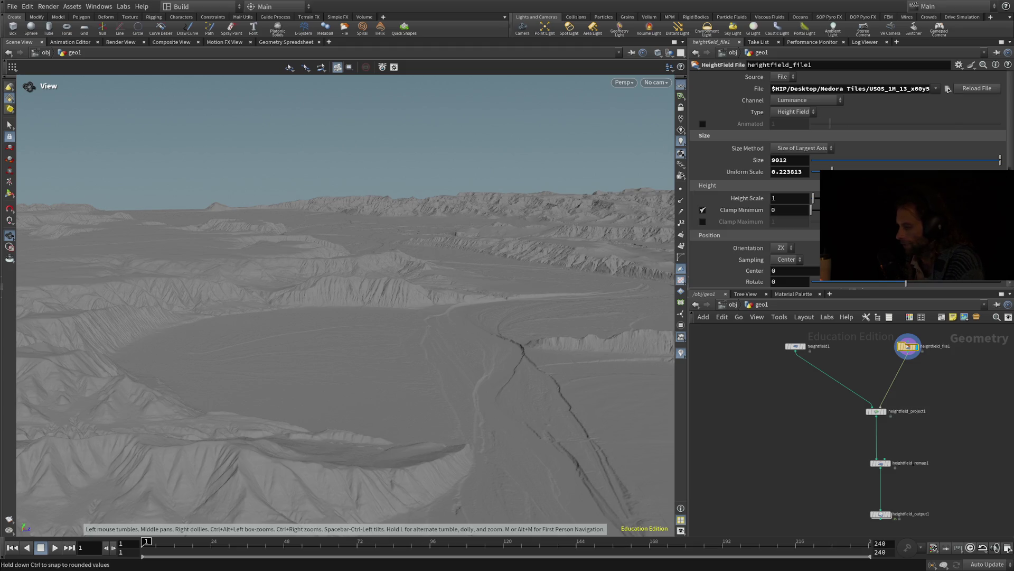
double_click(780, 160)
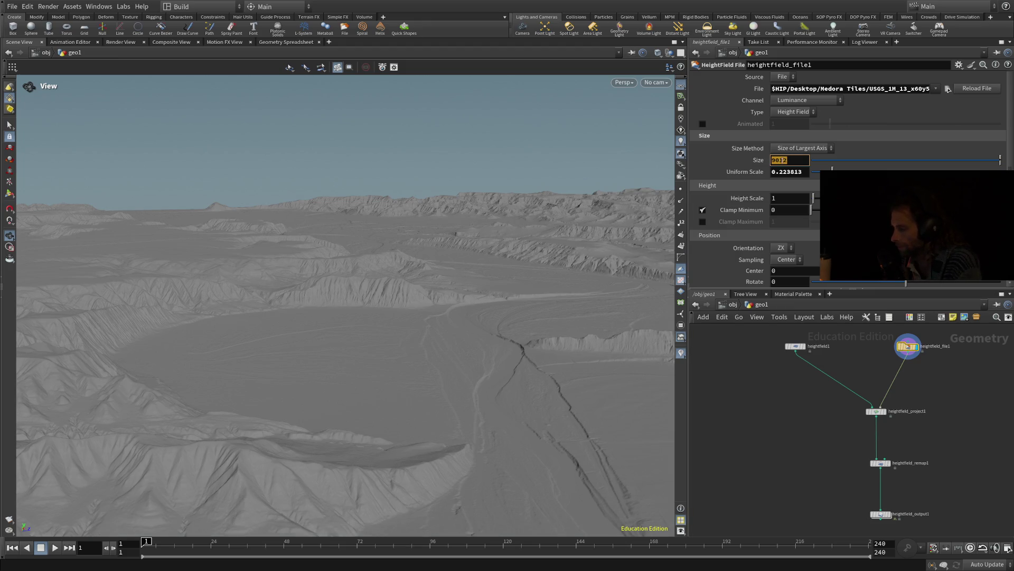
left_click(783, 161)
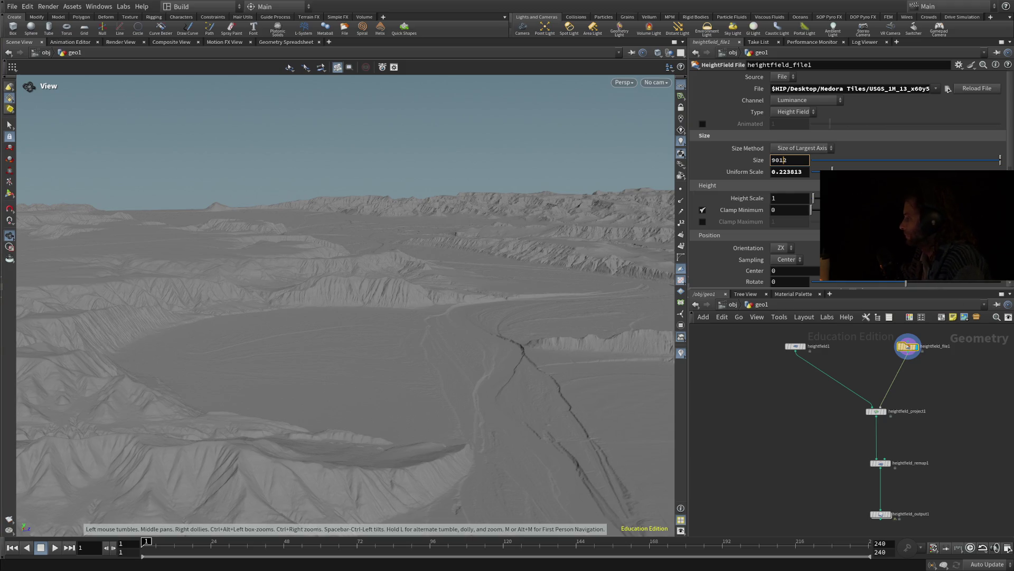
Step: Toggle wireframe, view the whole terrain from the top, and select heightfield_project1
scroll(425, 437, "up", 6)
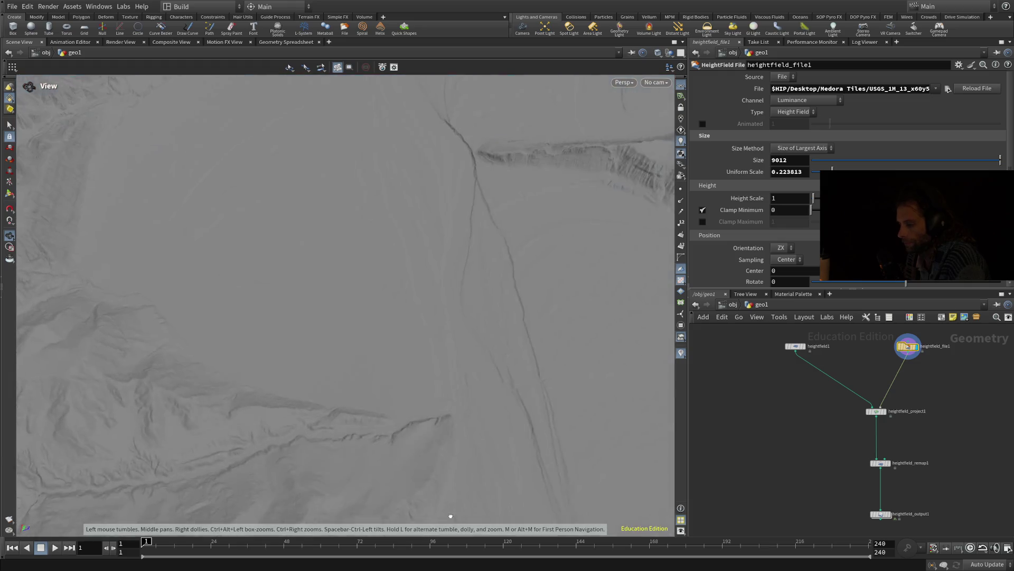
scroll(451, 515, "down", 3)
key("w")
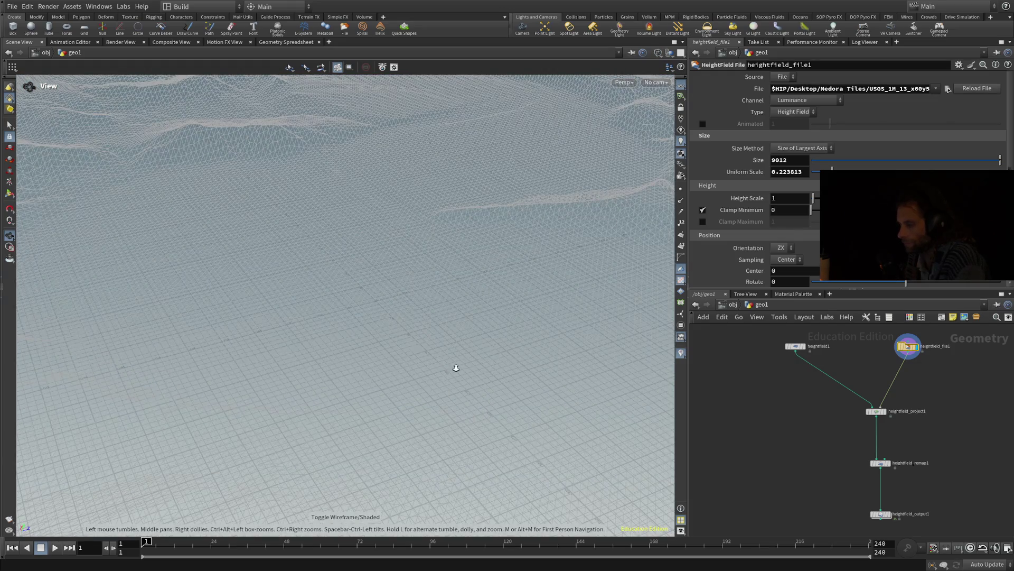
key("w")
key("space+2")
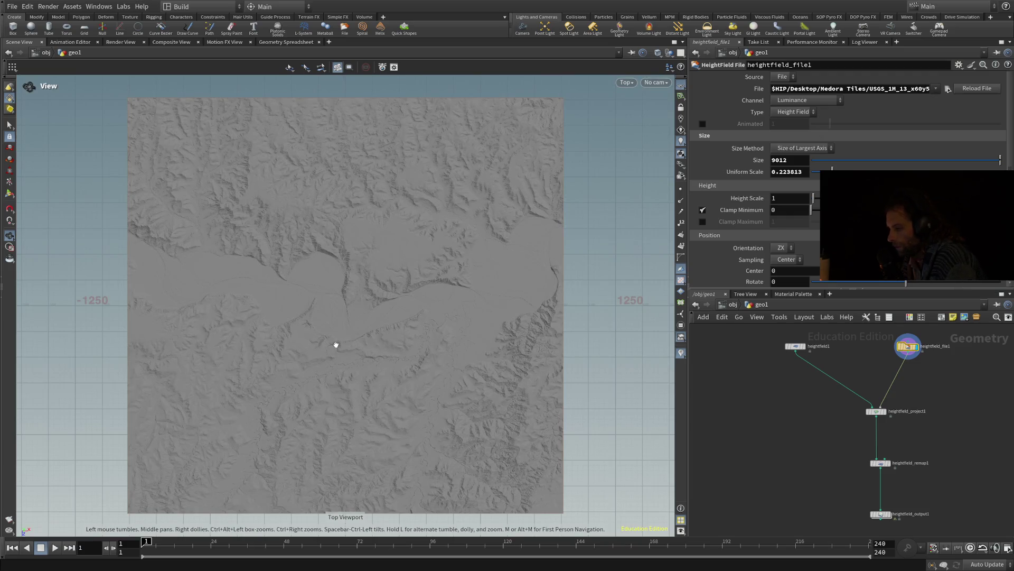
scroll(341, 340, "down", 1)
scroll(341, 340, "down", 3)
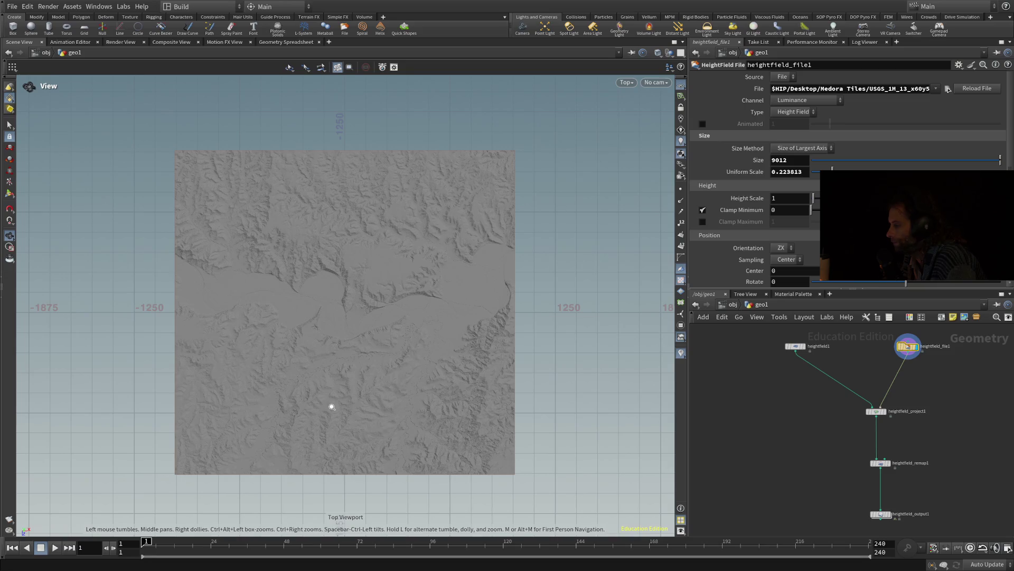
key("r")
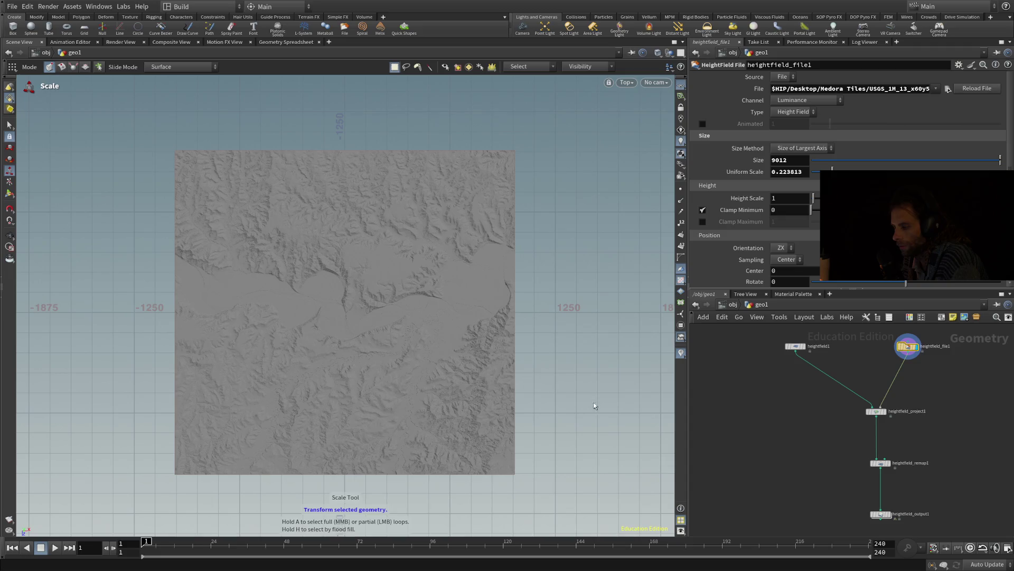
left_click(876, 411)
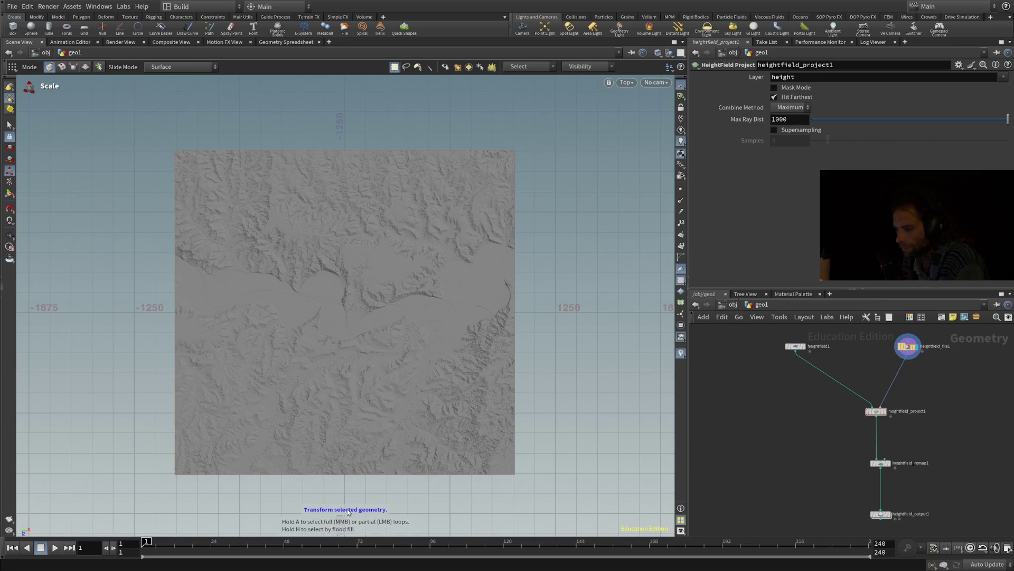
Step: Zoom and pan the Top view close into the terrain's ridges, canyons and drainage channels
key("Escape")
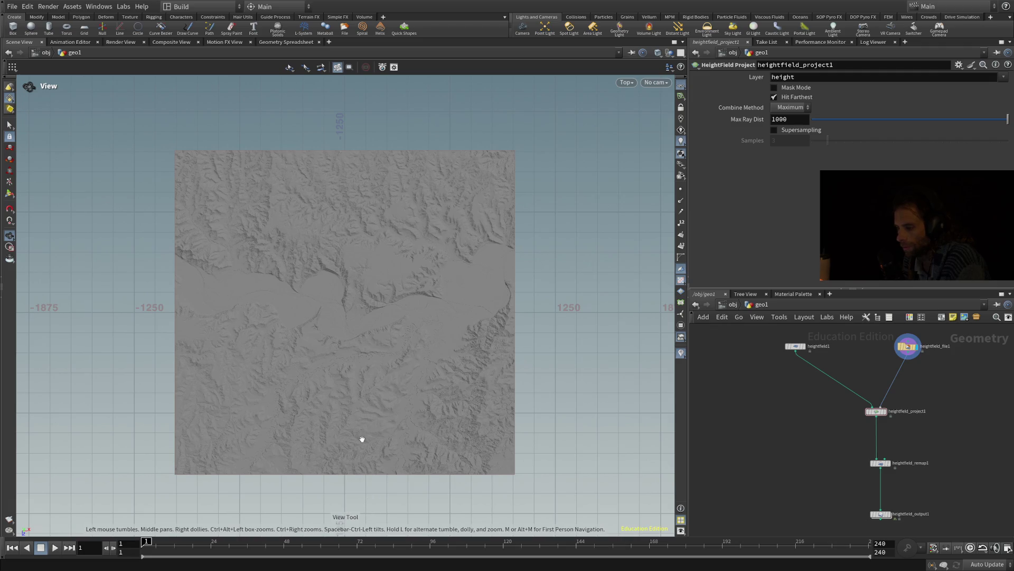
scroll(351, 324, "up", 5)
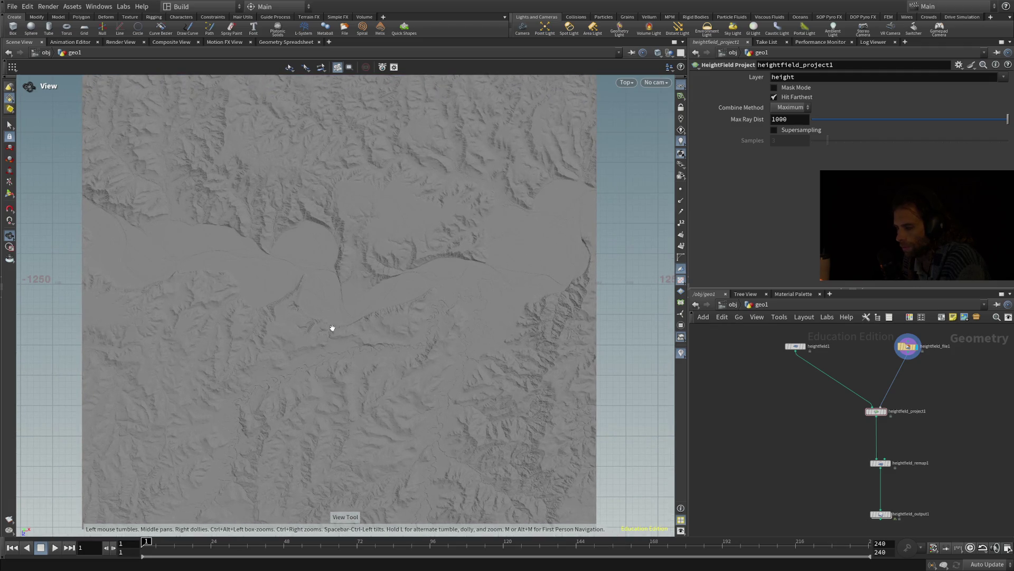
mouse_move(332, 328)
left_mouse_down()
mouse_move(332, 257)
mouse_move(373, 344)
left_mouse_up()
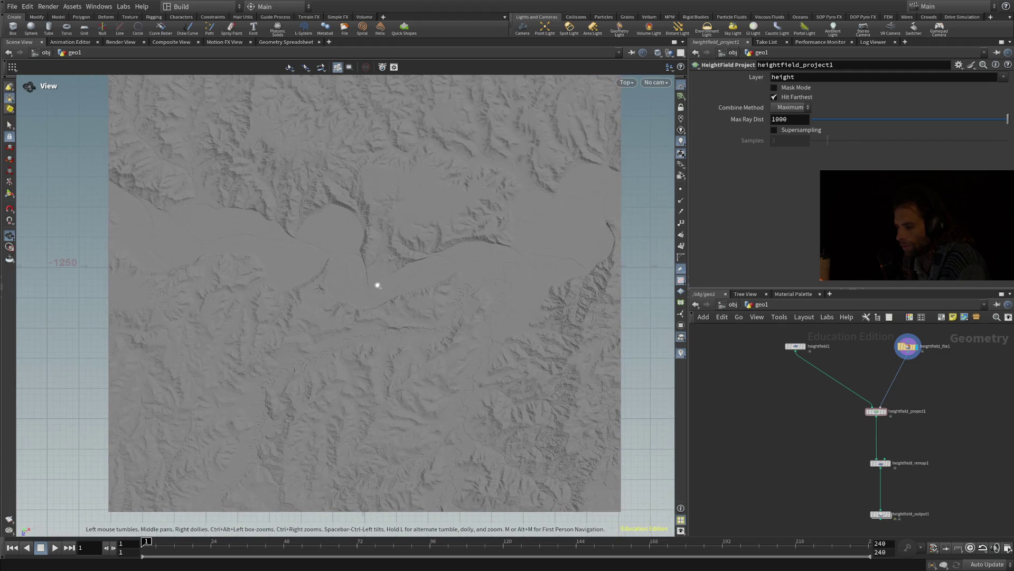
scroll(378, 286, "down", 1)
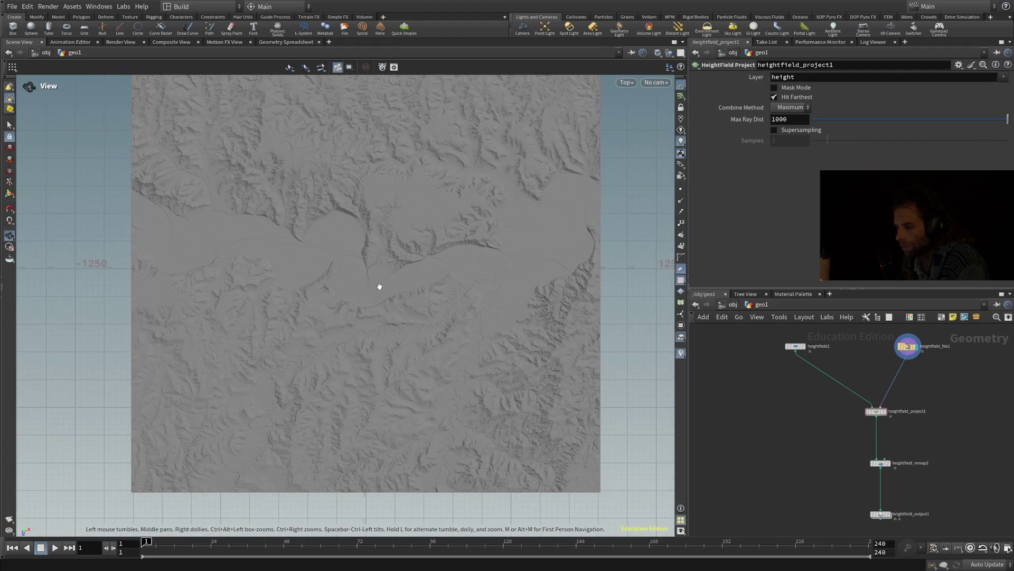
scroll(376, 245, "up", 2)
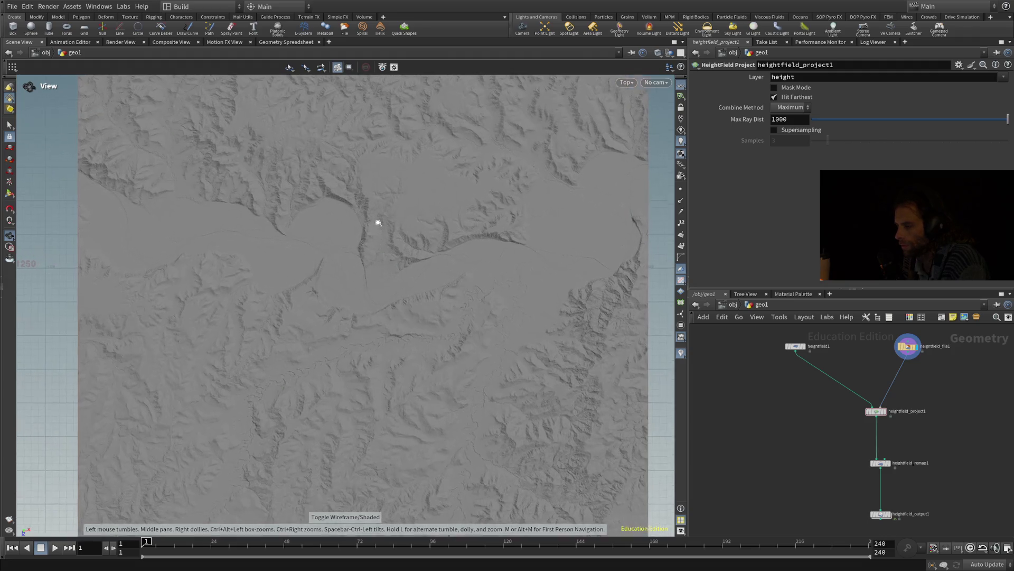
scroll(378, 223, "up", 3)
left_click_drag(476, 206, 483, 276)
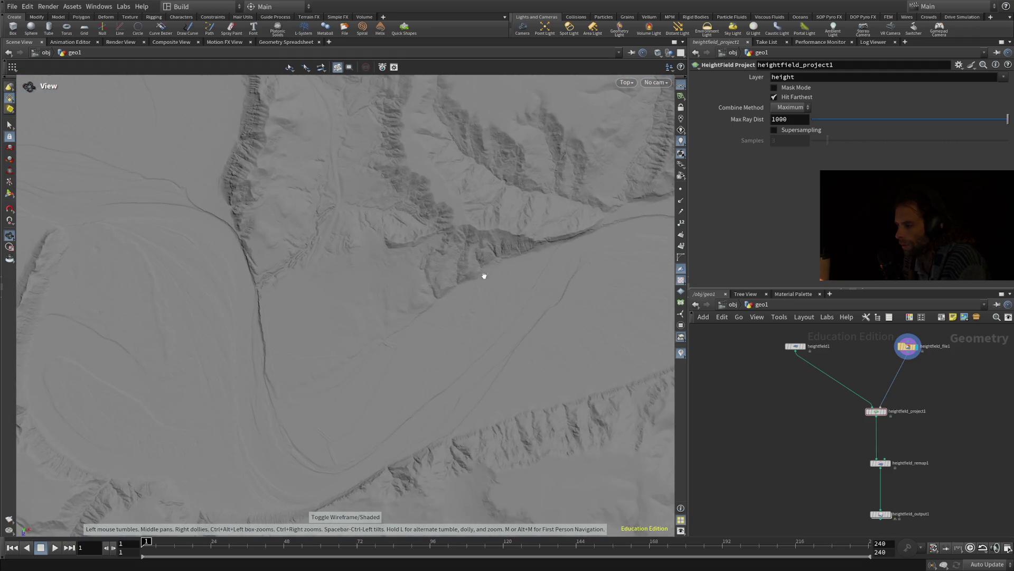
scroll(468, 283, "up", 2)
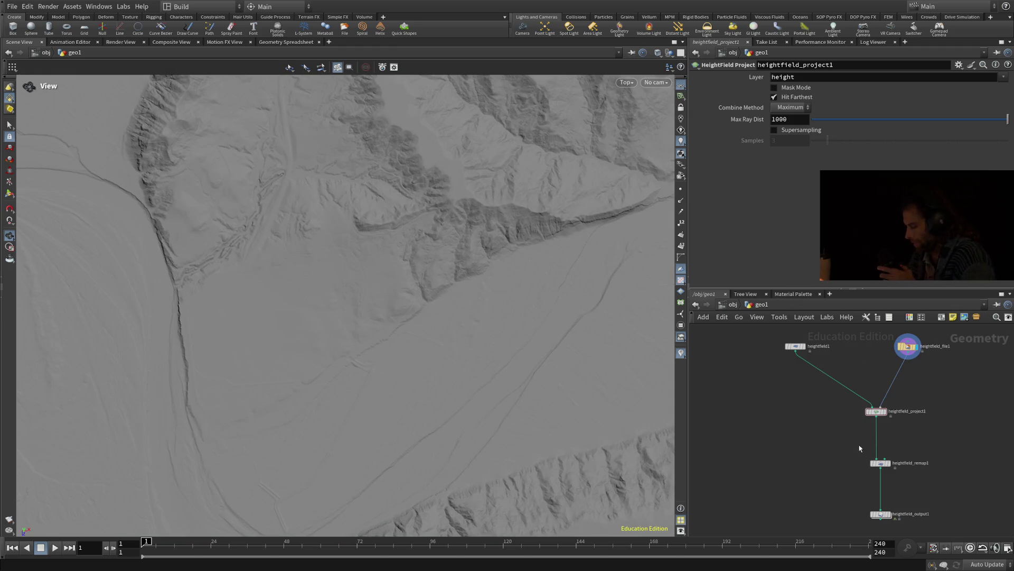
Step: Review the heightfield_project1, remap and heightfield1 node settings
left_click(879, 414)
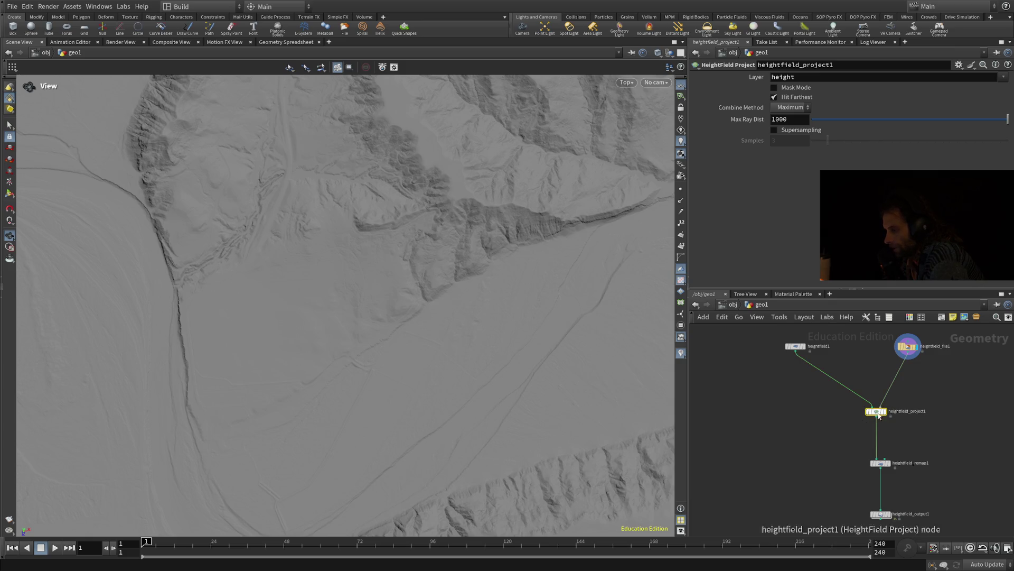
left_click(880, 462)
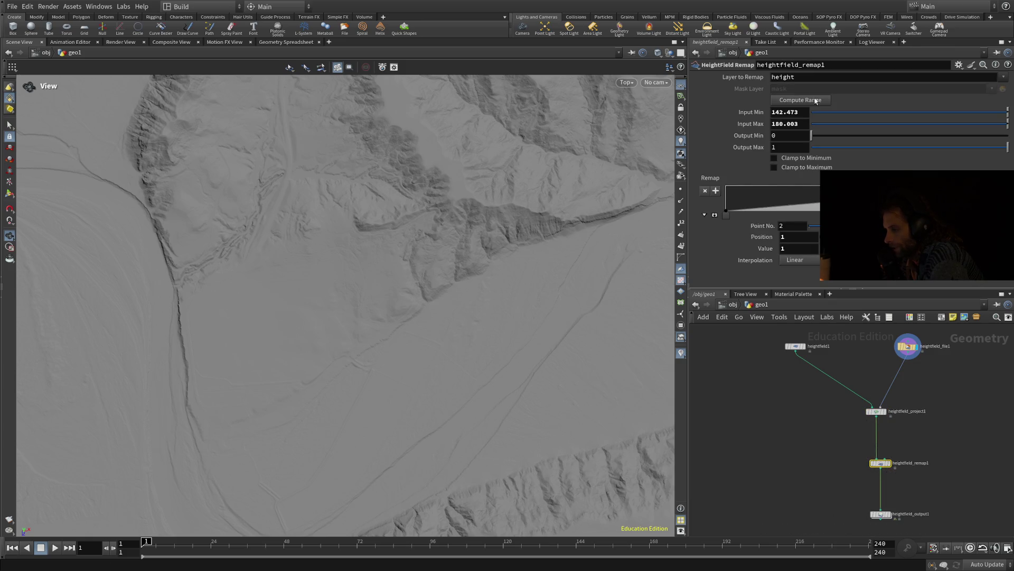
left_click(798, 347)
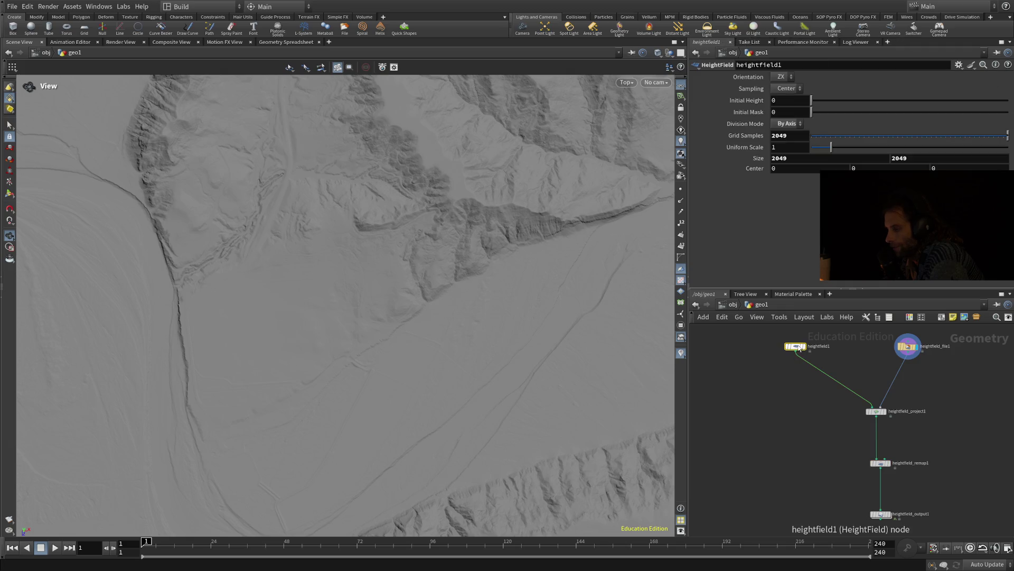
mouse_move(798, 347)
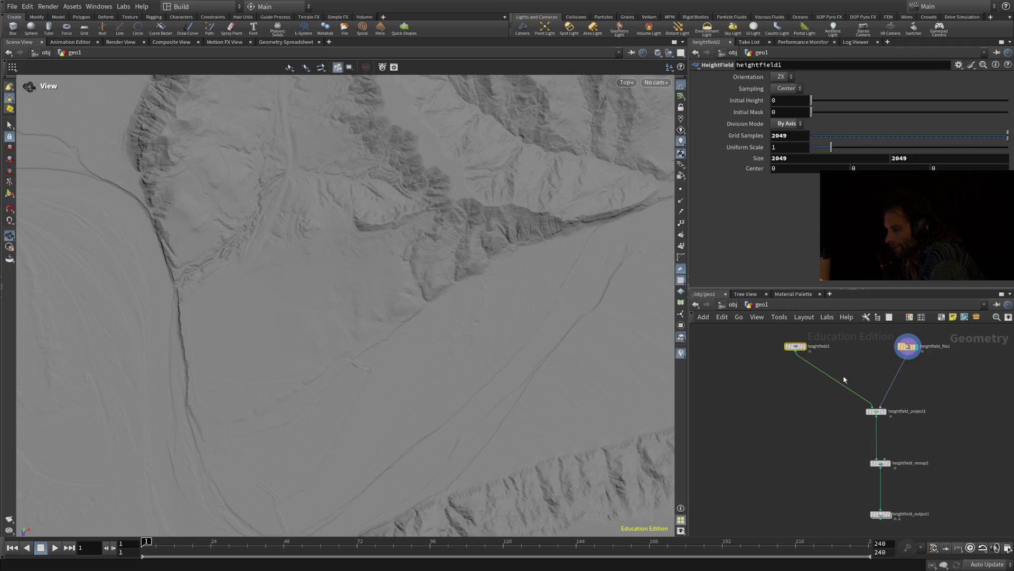
Step: Paste 0.22736351 (2049/9012) into heightfield_file1's Uniform Scale
left_click(912, 350)
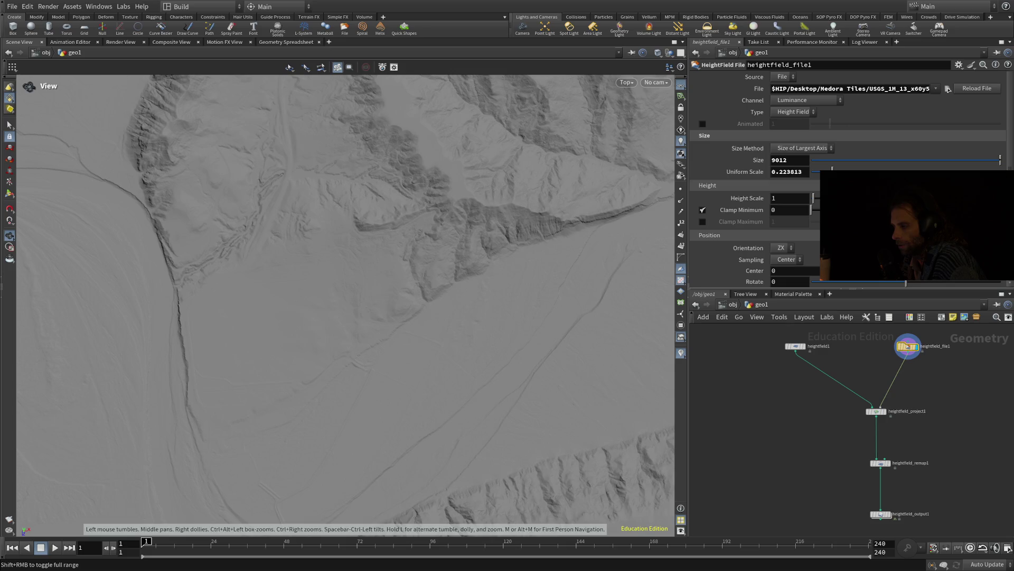
left_click(789, 172)
key("ctrl+v")
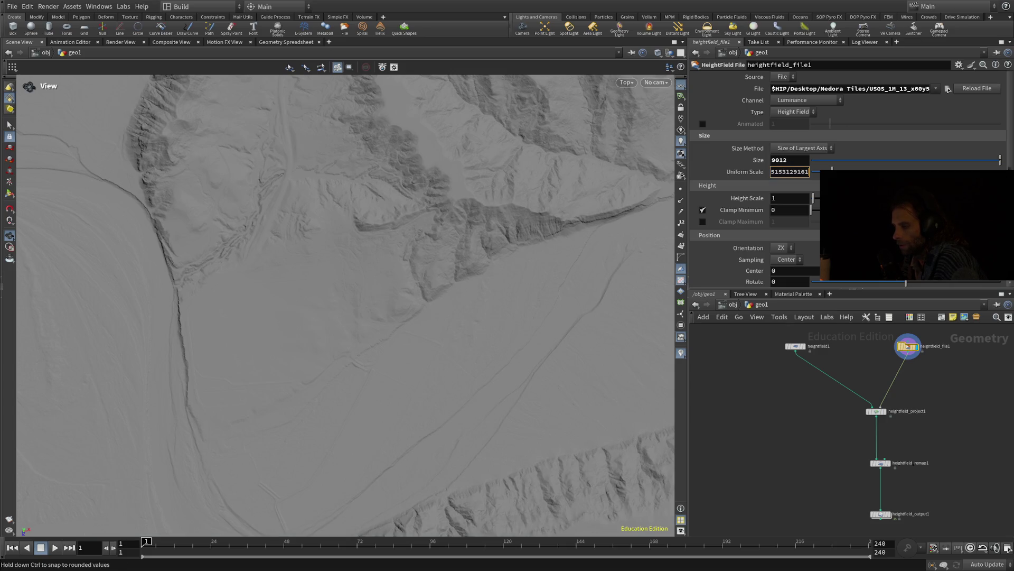
key("Return")
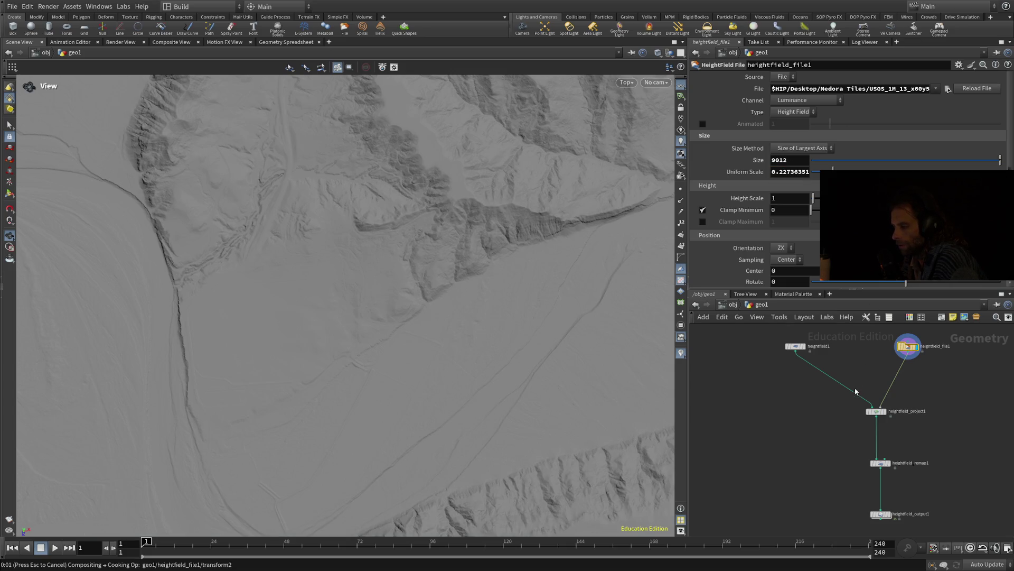
Step: Detach heightfield1 from heightfield_project1 and move it to a new spot in the network
left_click(796, 348)
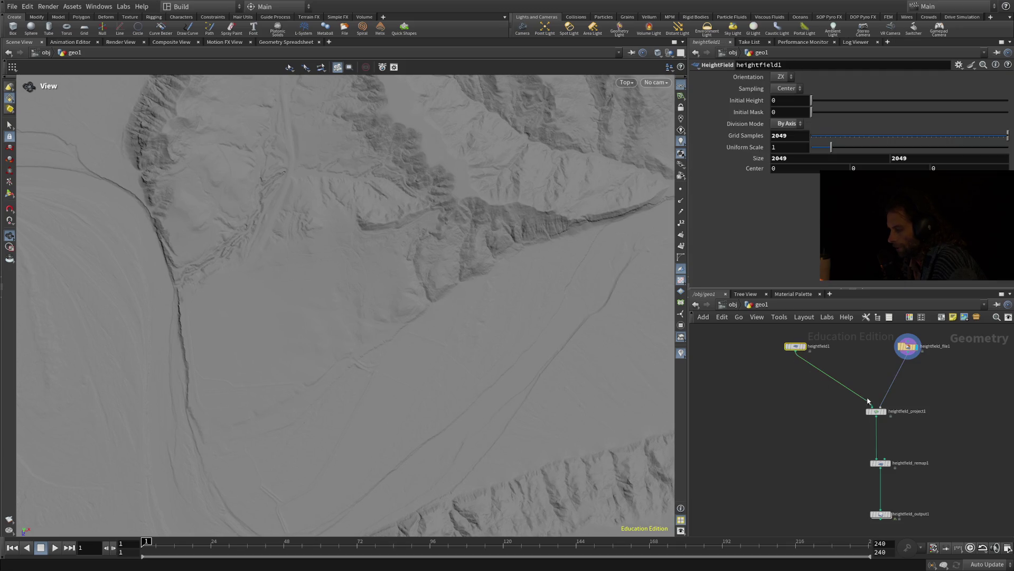
left_click(876, 409)
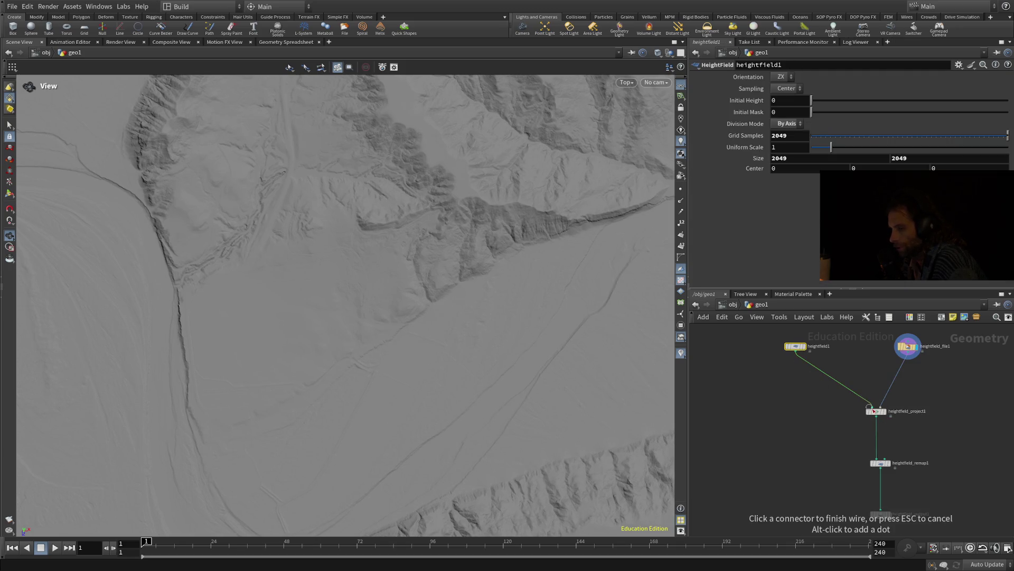
left_click(876, 411)
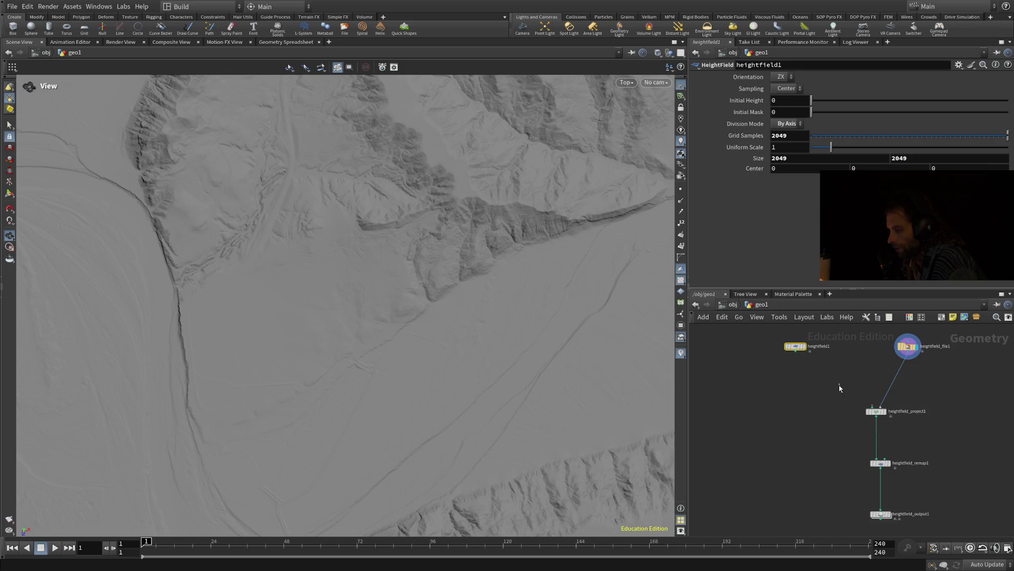
mouse_move(795, 349)
left_mouse_down()
mouse_move(819, 376)
mouse_move(811, 350)
mouse_move(872, 408)
left_mouse_up()
mouse_move(884, 465)
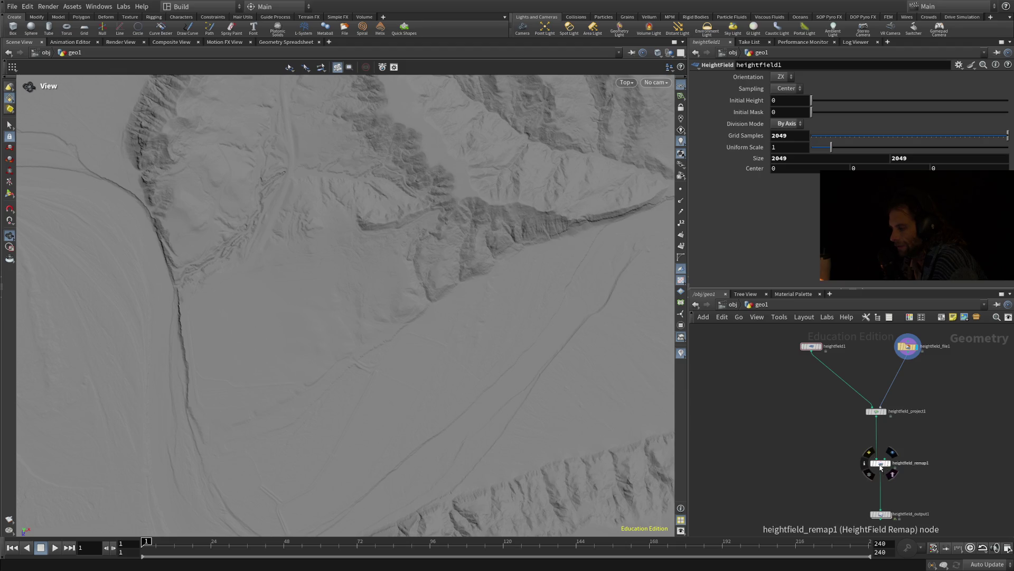
Step: Remap heightfield_remap1's 144.734–182.859 height range onto 0–1 and save Elkhorn60524.hipnc
left_click(881, 465)
left_click(798, 100)
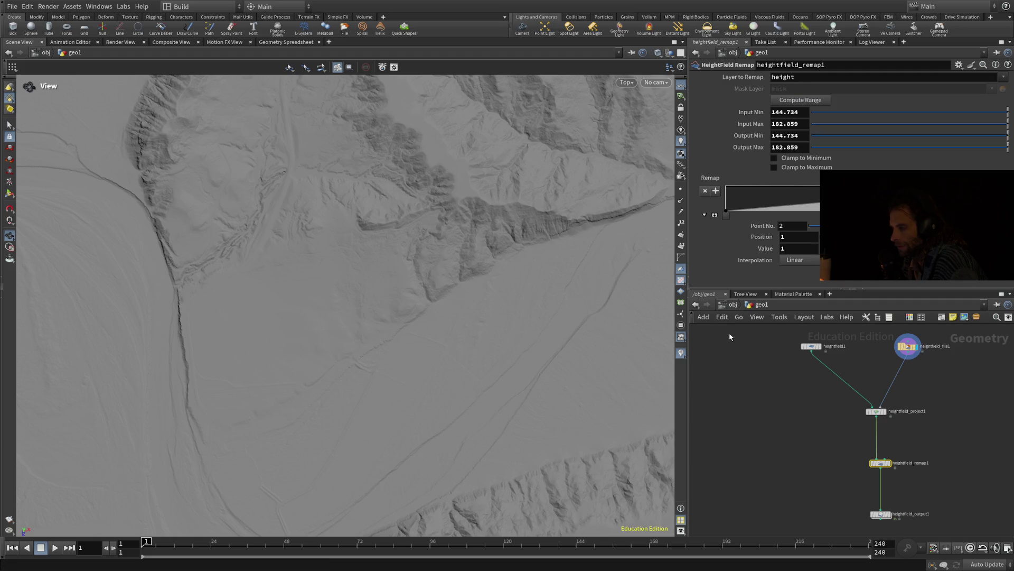
left_click(785, 136)
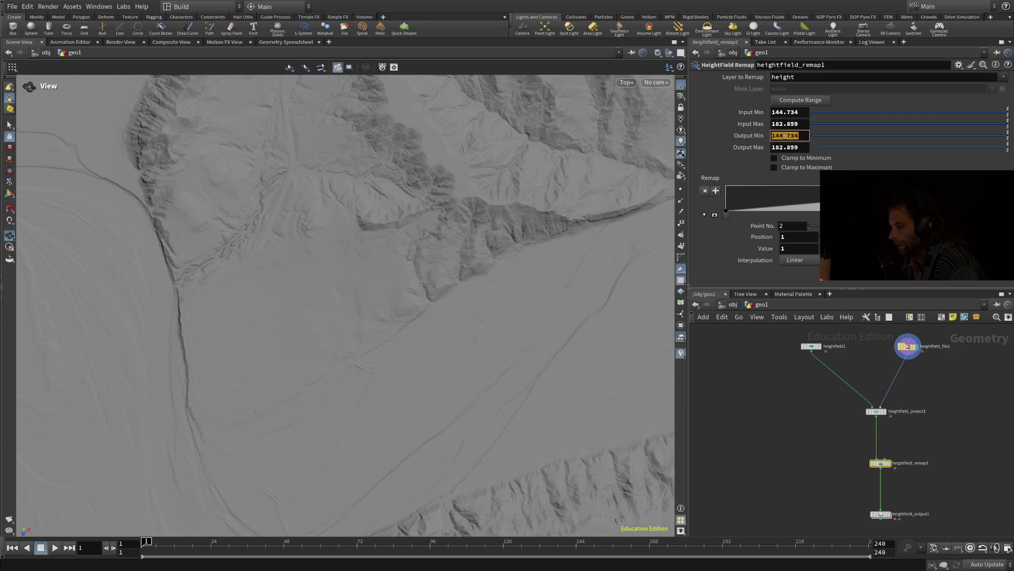
left_click(785, 136)
double_click(786, 136)
type("0")
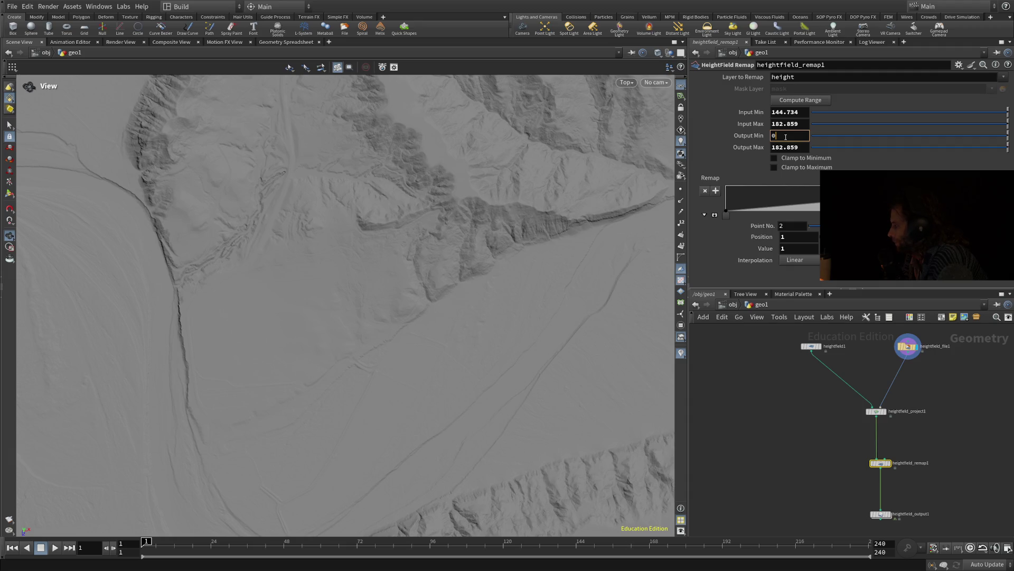
left_click(785, 147)
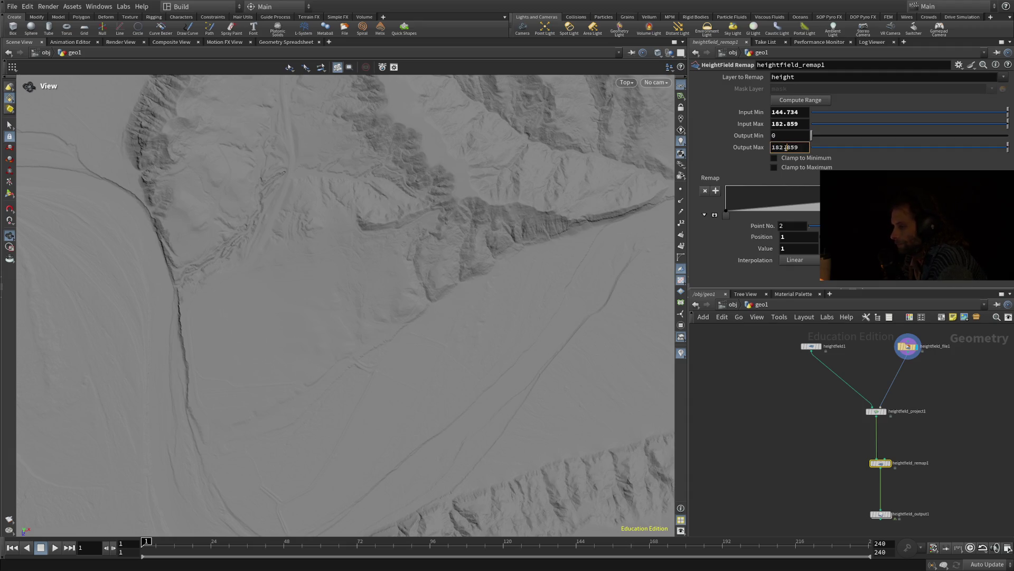
key("BackSpace")
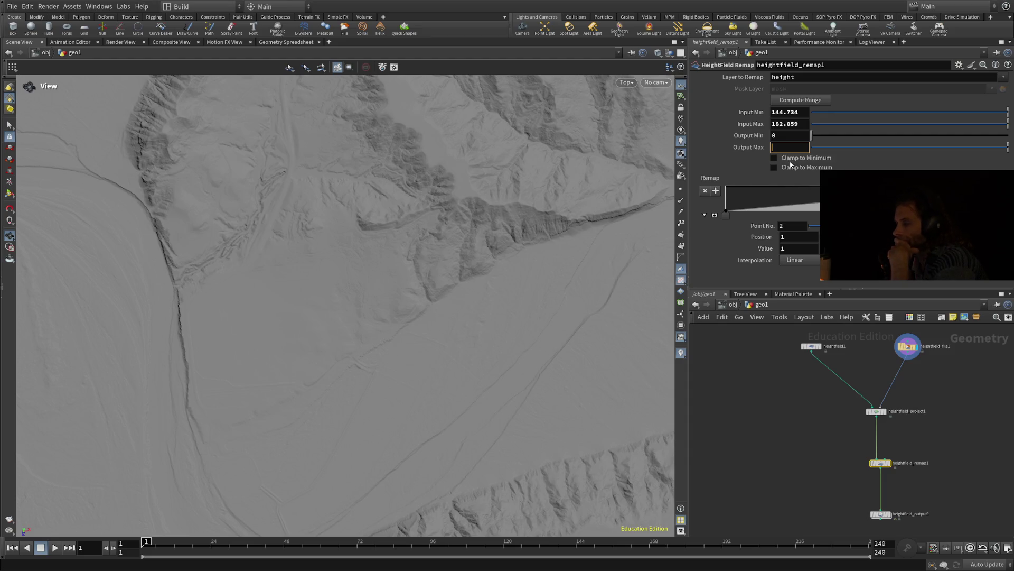
type("1")
key("Return")
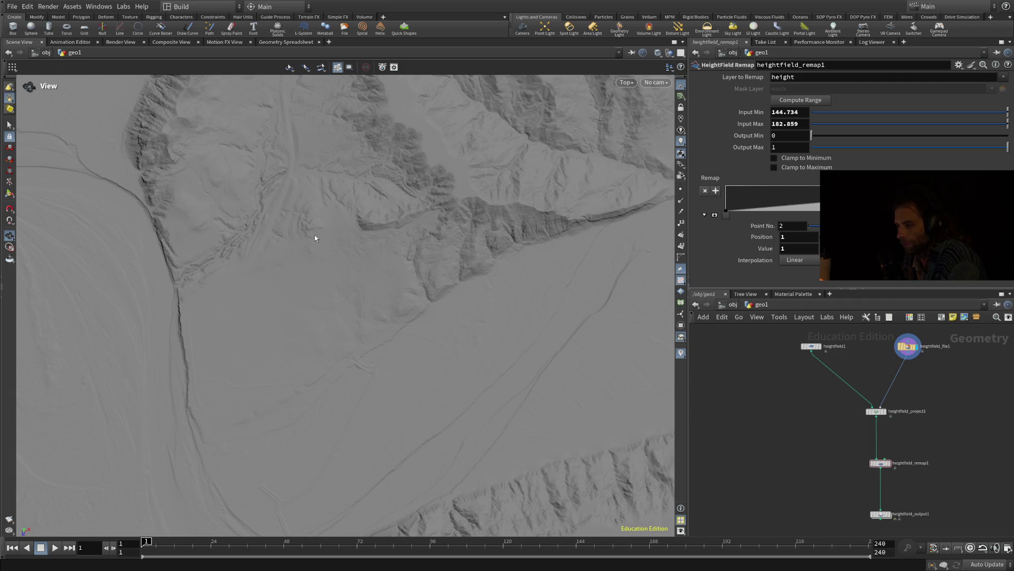
key("ctrl+s")
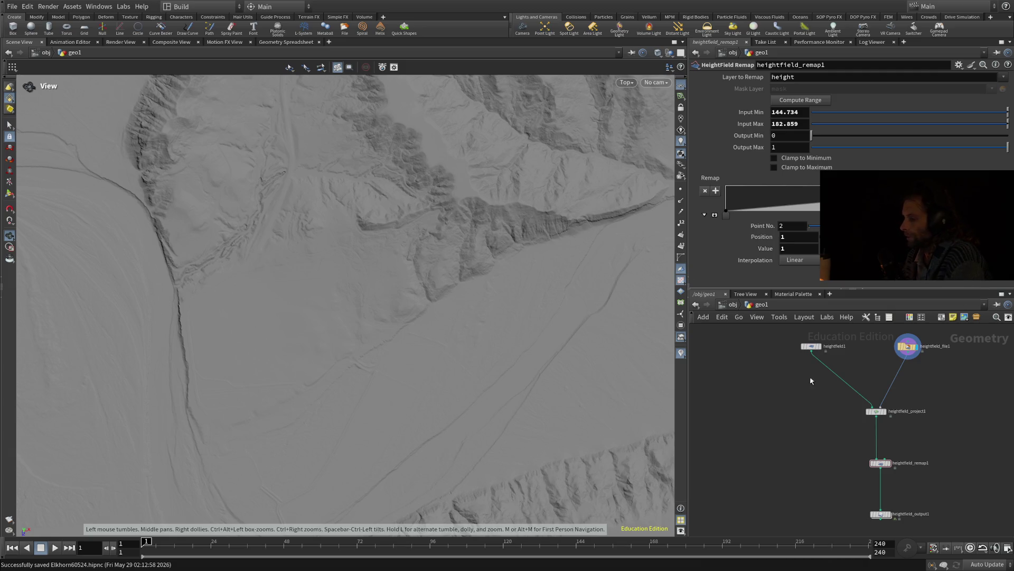
Step: Confirm heightfield1 uses 2049 grid samples, then display the heightfield_project1 result
left_click(813, 350)
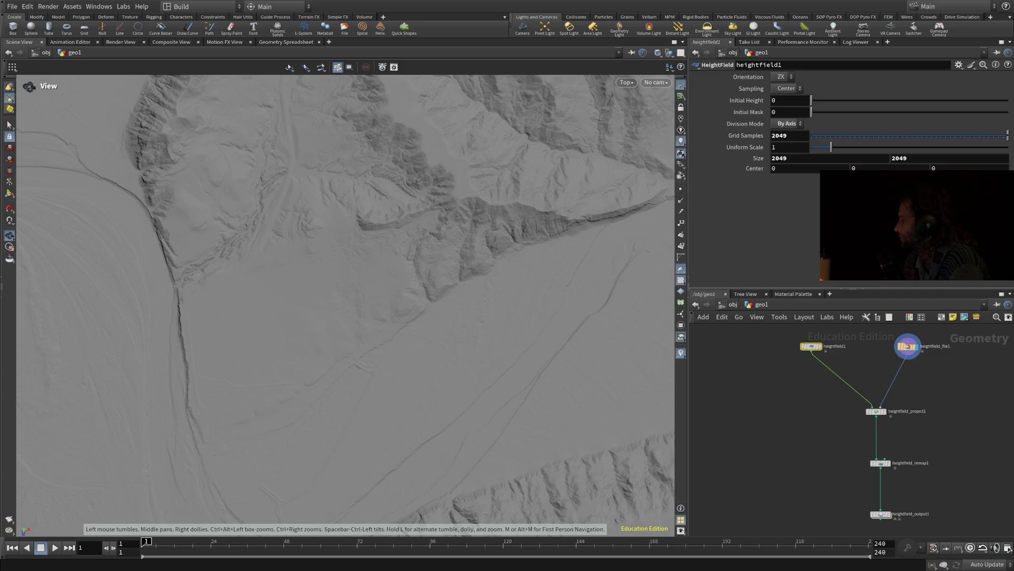
scroll(421, 226, "up", 10)
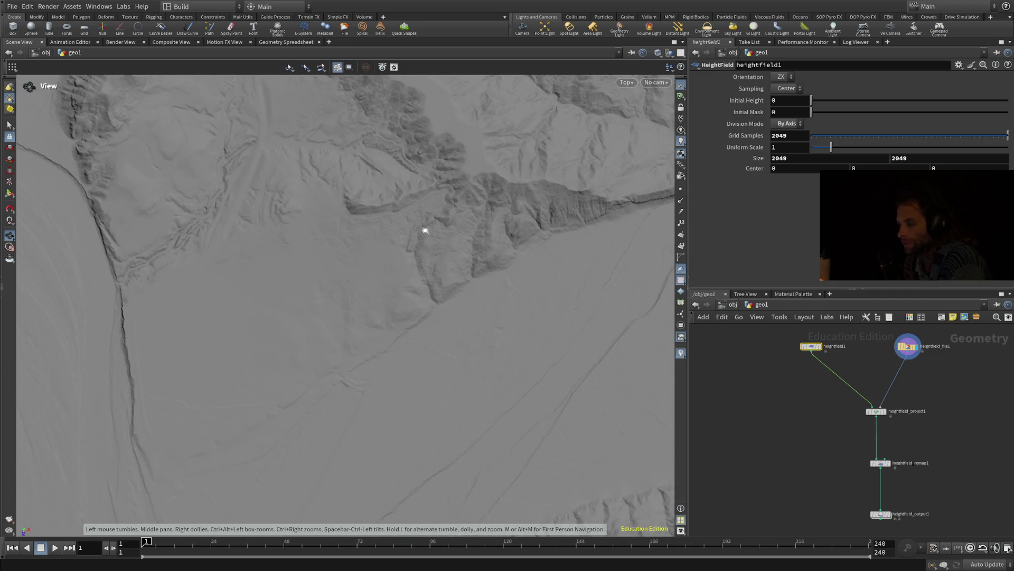
scroll(527, 146, "down", 5)
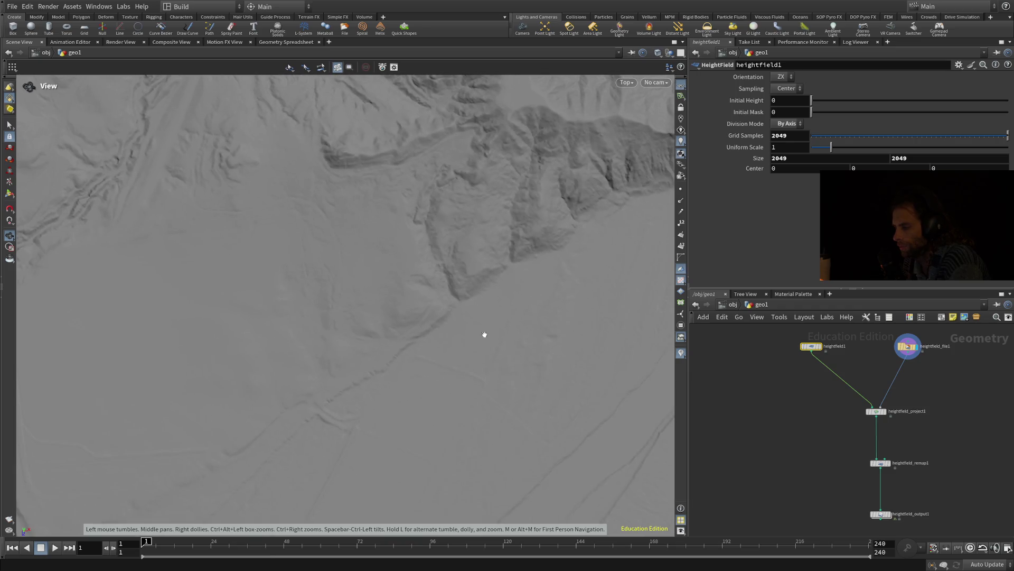
left_click(888, 422)
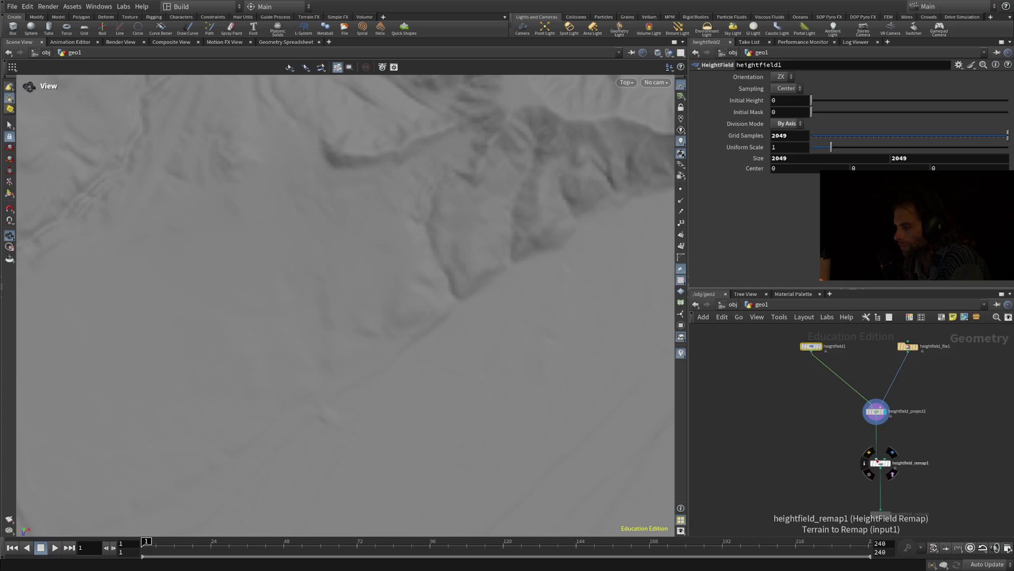
Step: Review heightfield_output1's export of elkhorn4k6.png as a 16b Fixed, Single Channel Packed Raster
key("Down")
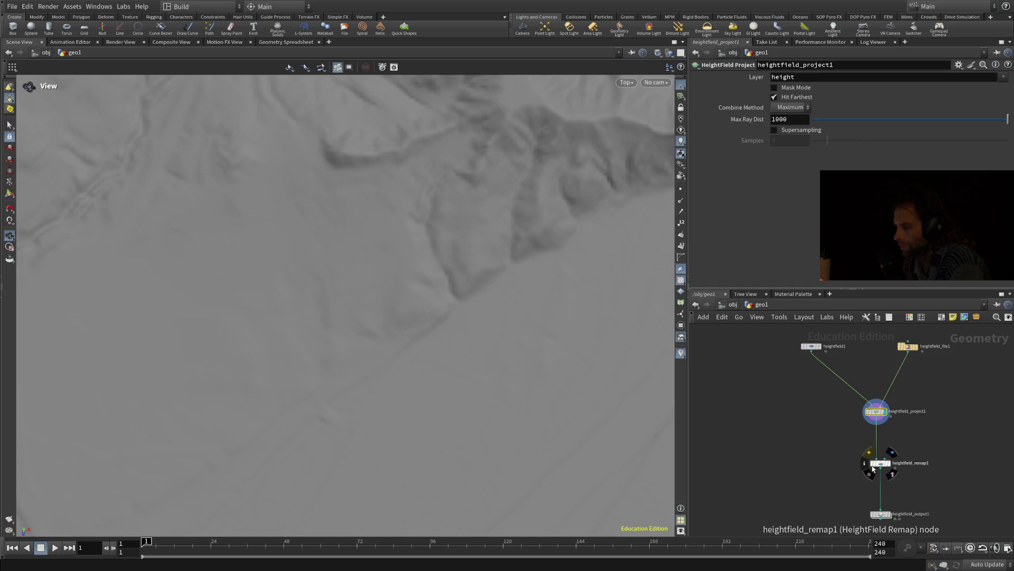
left_click(873, 468)
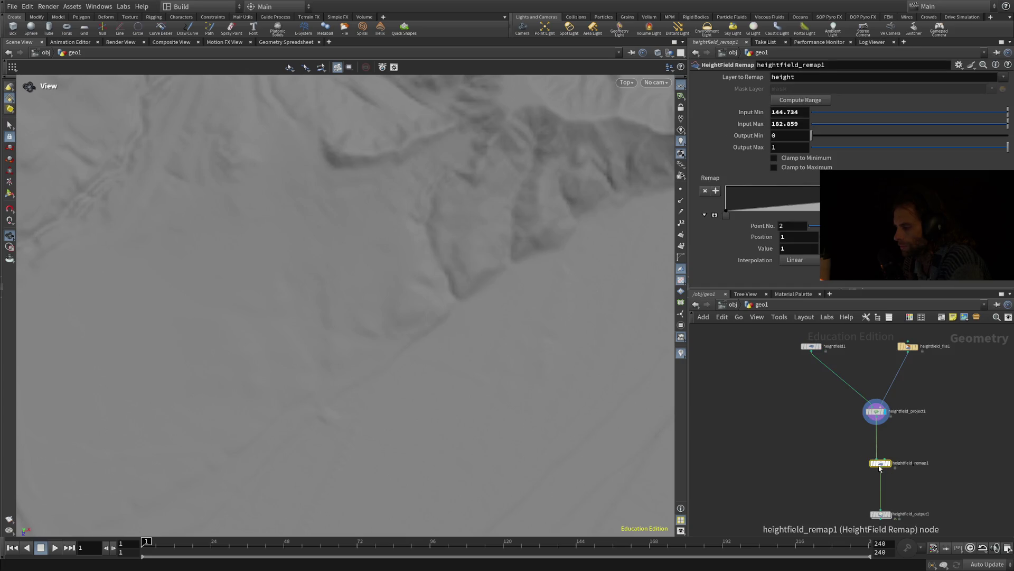
left_click(882, 516)
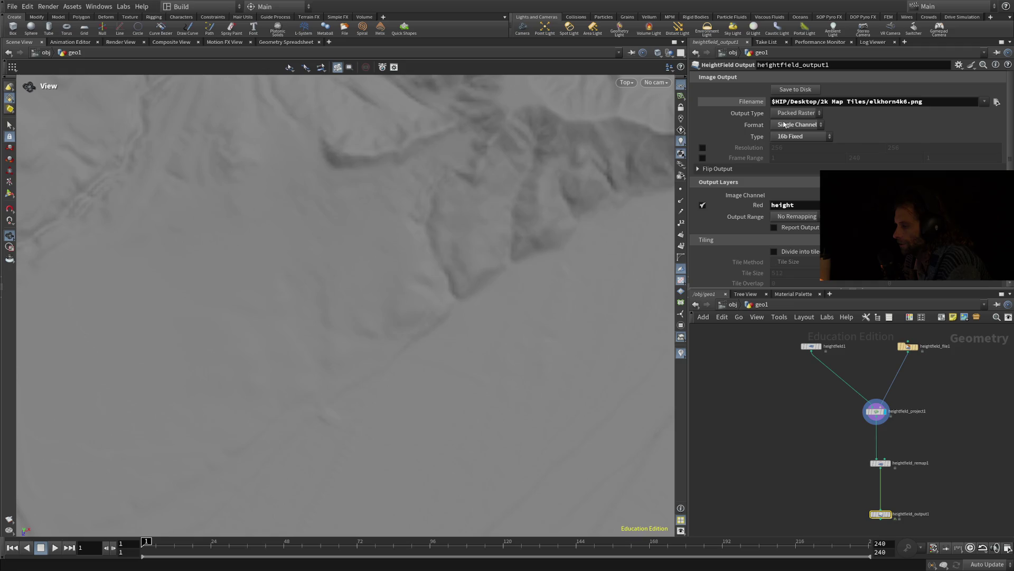
left_click(11, 7)
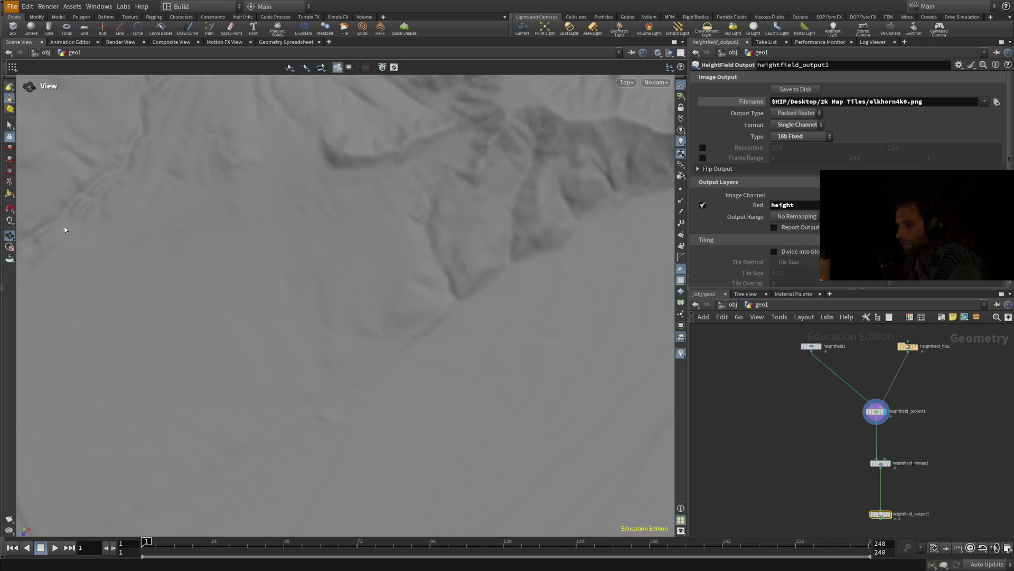
key("Escape")
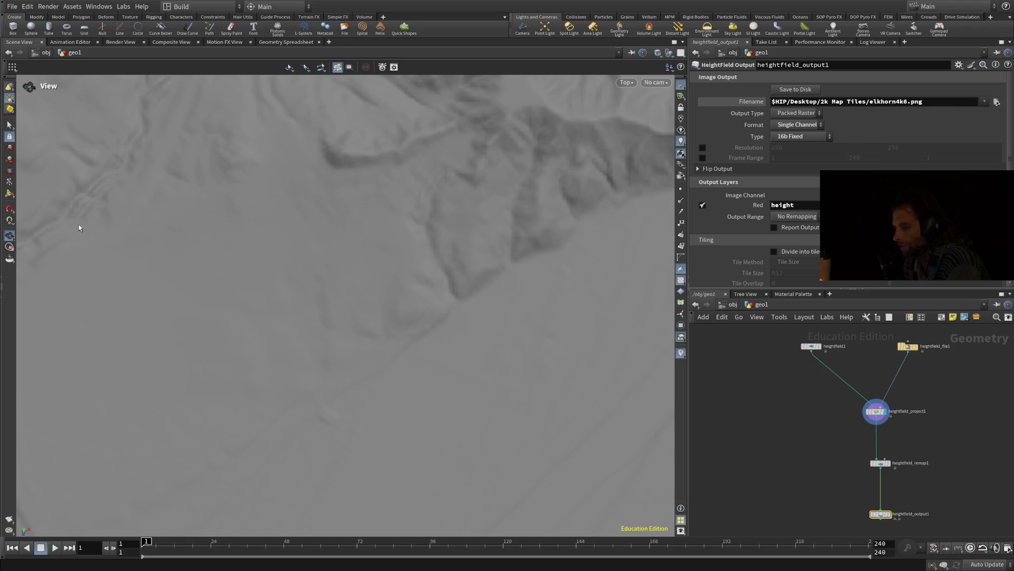
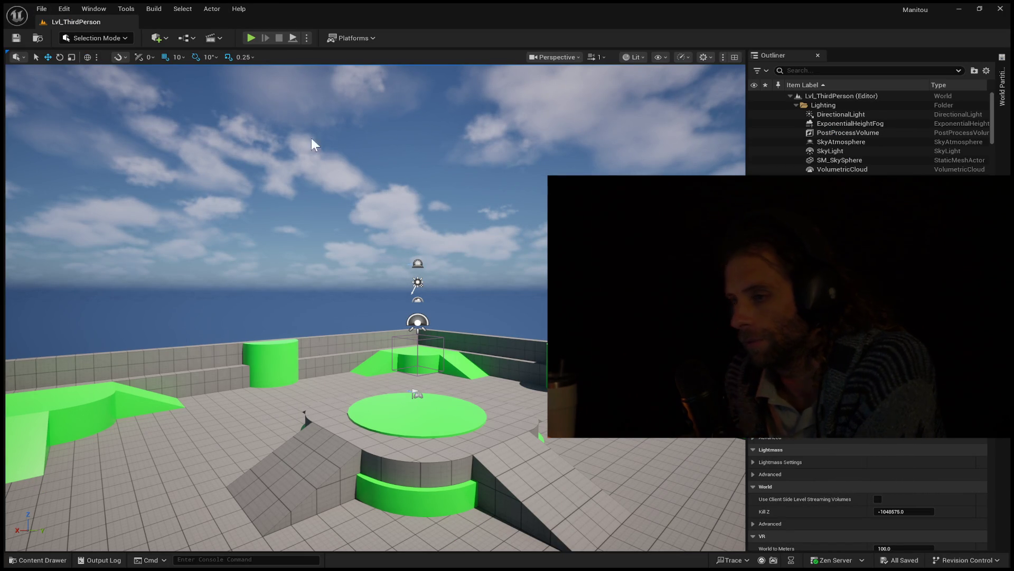
Step: Start a new level from the File menu using the Empty Open World template
left_click(41, 9)
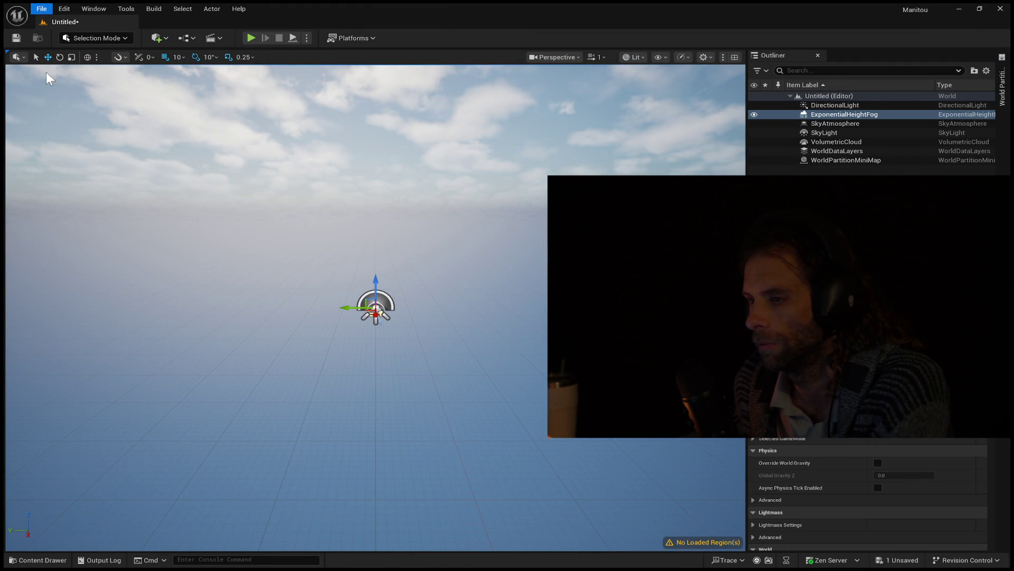
Step: Tilt the view down to the empty level's floor grid and bring up the editor mode list
left_click(417, 310)
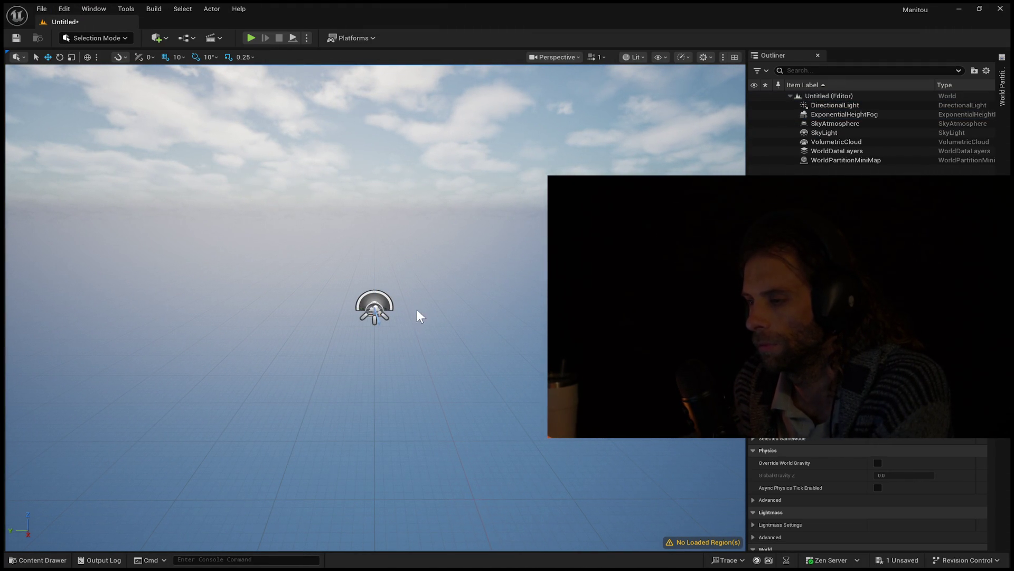
left_click_drag(417, 309, 420, 343)
mouse_move(386, 312)
left_mouse_down()
mouse_move(402, 313)
mouse_move(388, 312)
mouse_move(388, 327)
mouse_move(381, 302)
left_mouse_up()
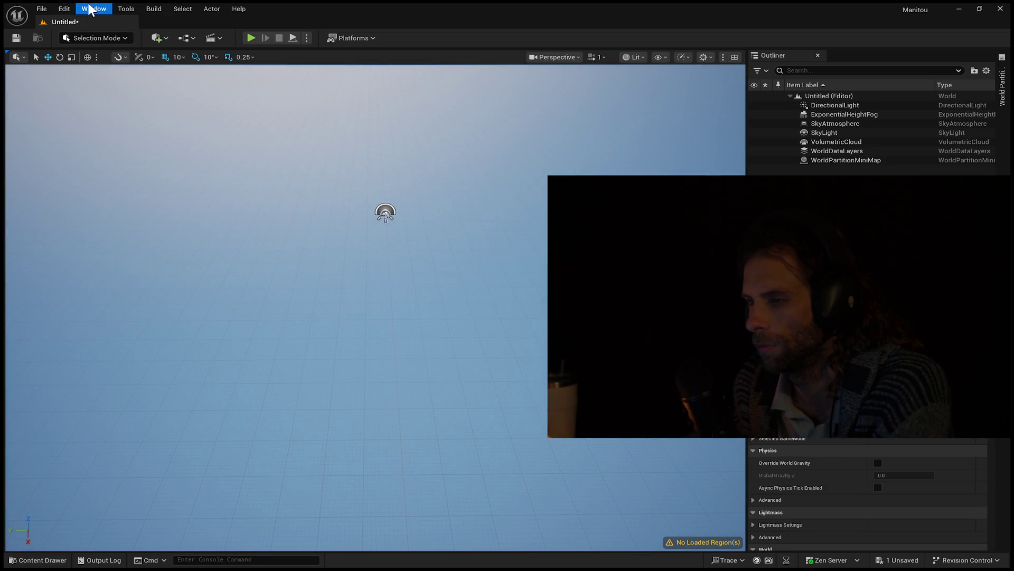
left_click(42, 8)
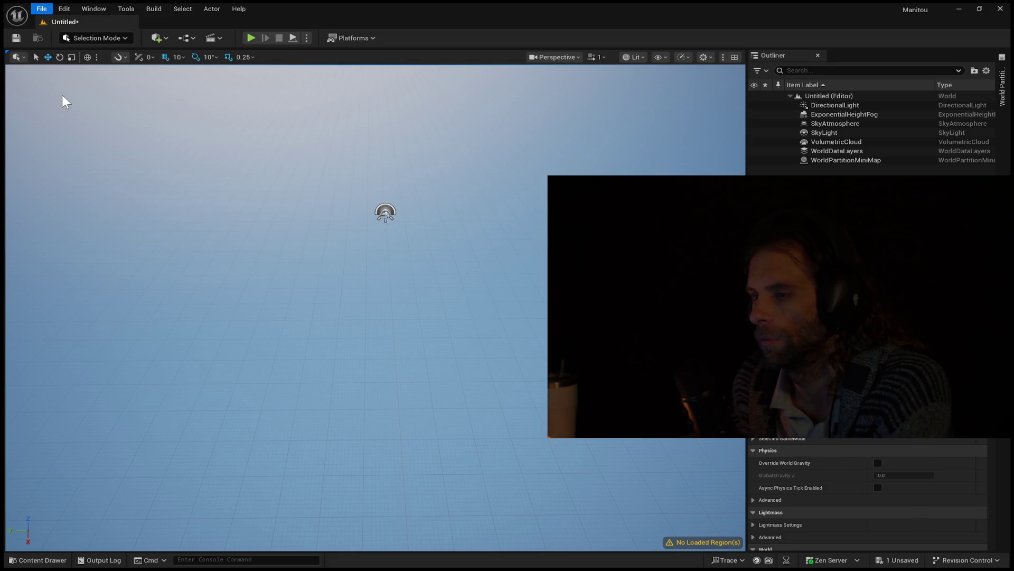
left_click(43, 9)
left_click(78, 37)
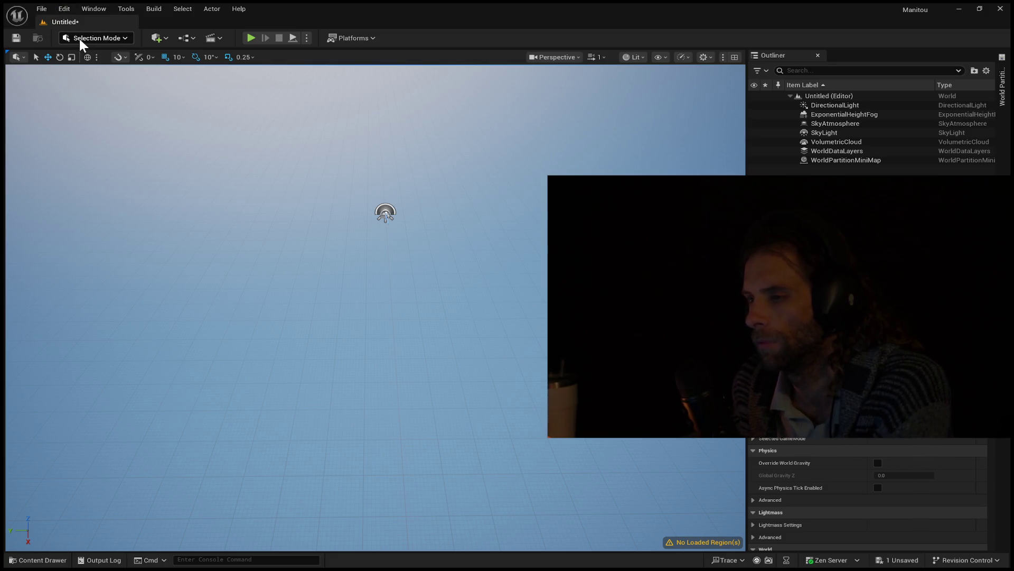
Step: Enter Landscape Mode and import the landscape from a 2049×2049 heightmap file
left_click(76, 65)
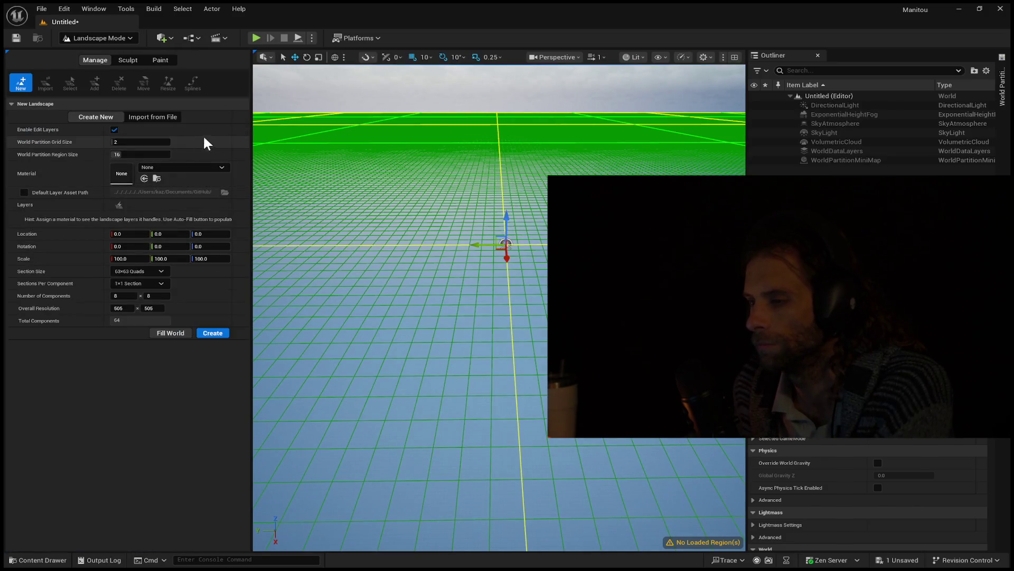
left_click(168, 116)
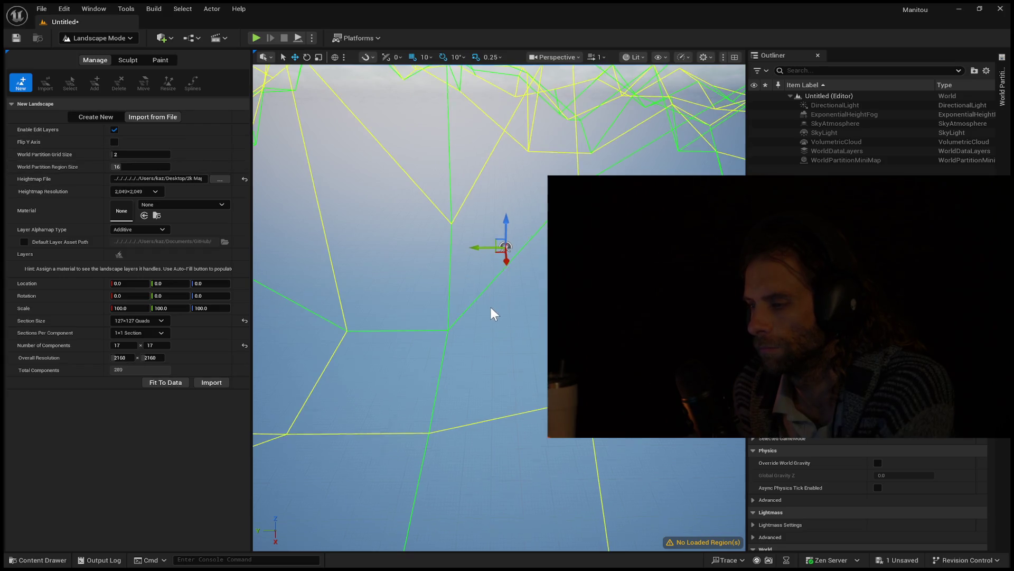
scroll(490, 315, "down", 5)
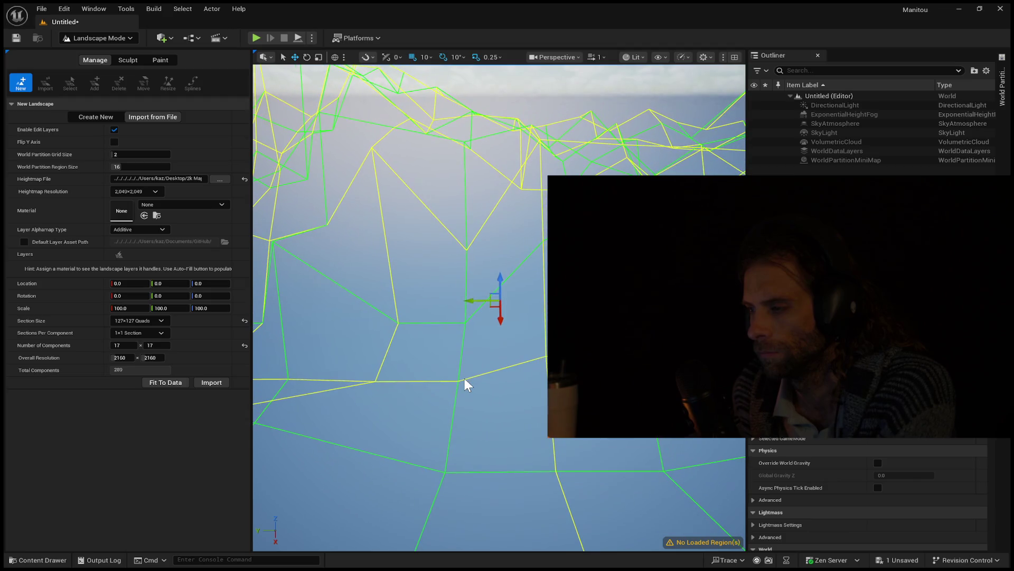
Step: Show the World Partition map beside the viewport and zoom its grid out and back in
left_click(1002, 98)
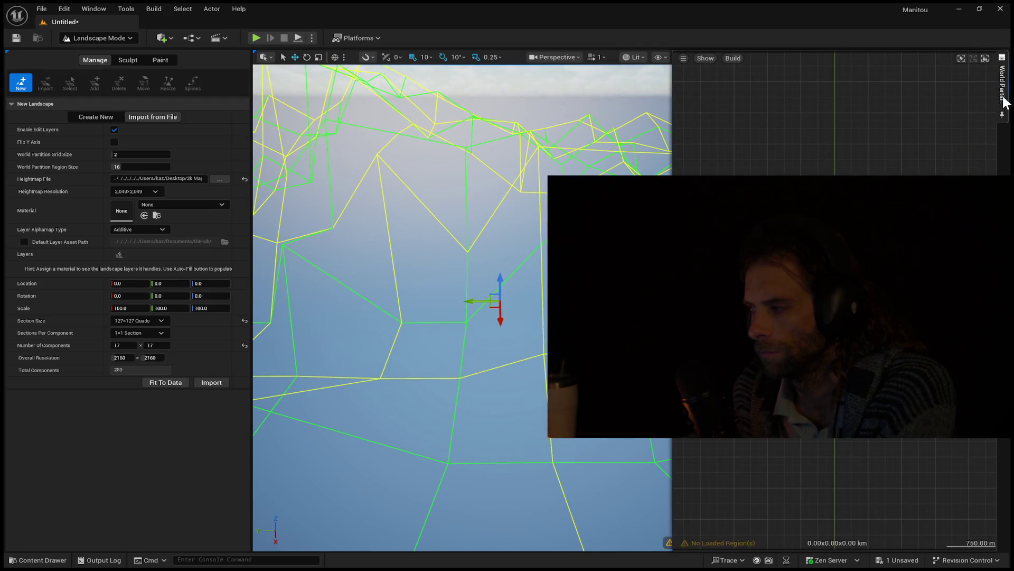
scroll(834, 307, "down", 10)
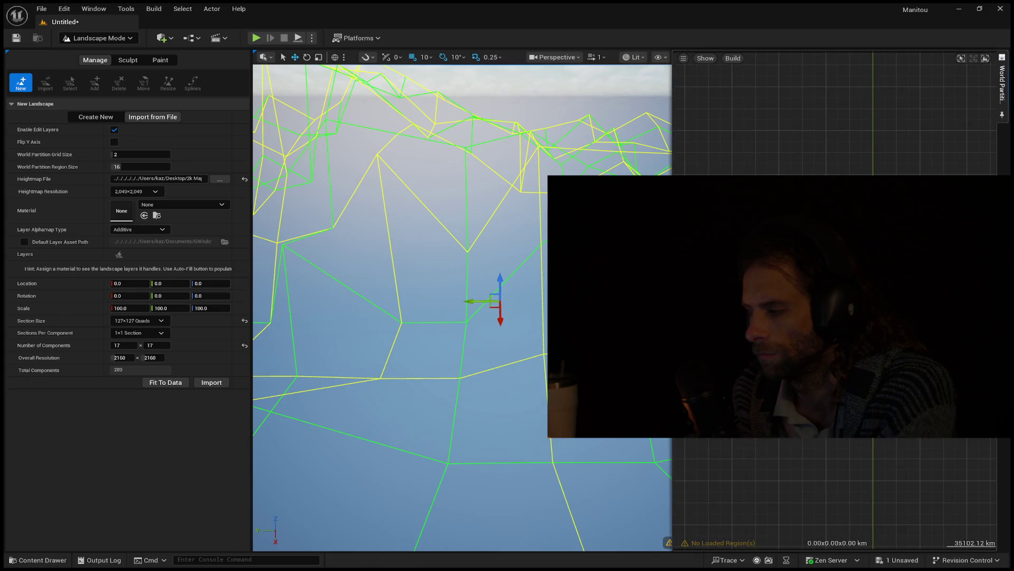
scroll(835, 307, "up", 12)
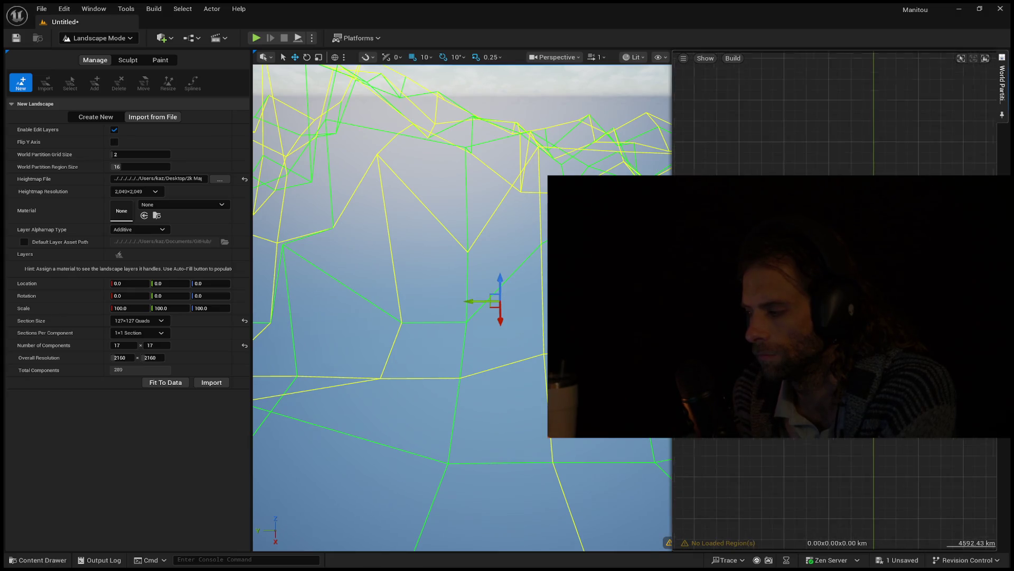
scroll(956, 468, "up", 5)
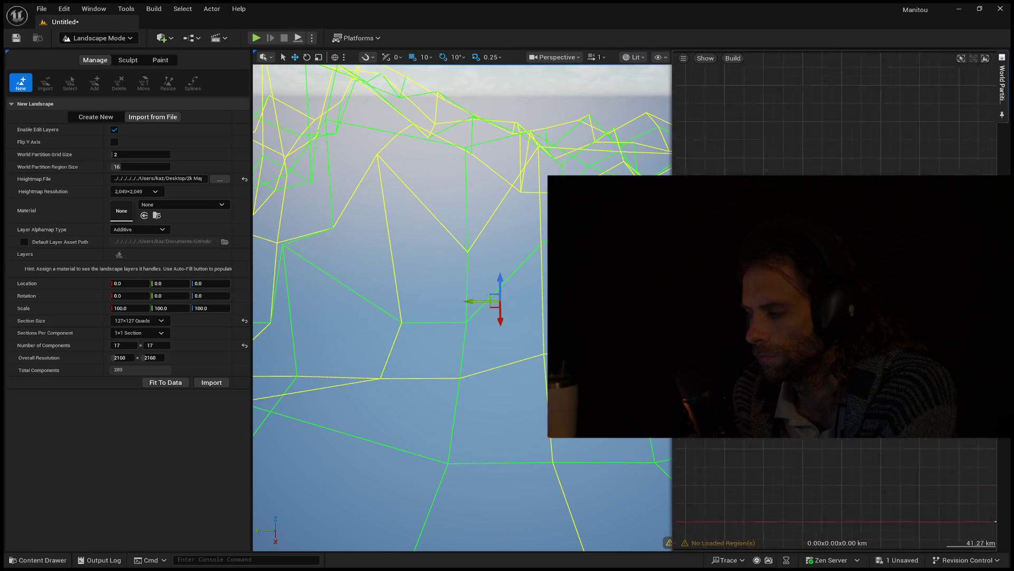
scroll(957, 468, "up", 3)
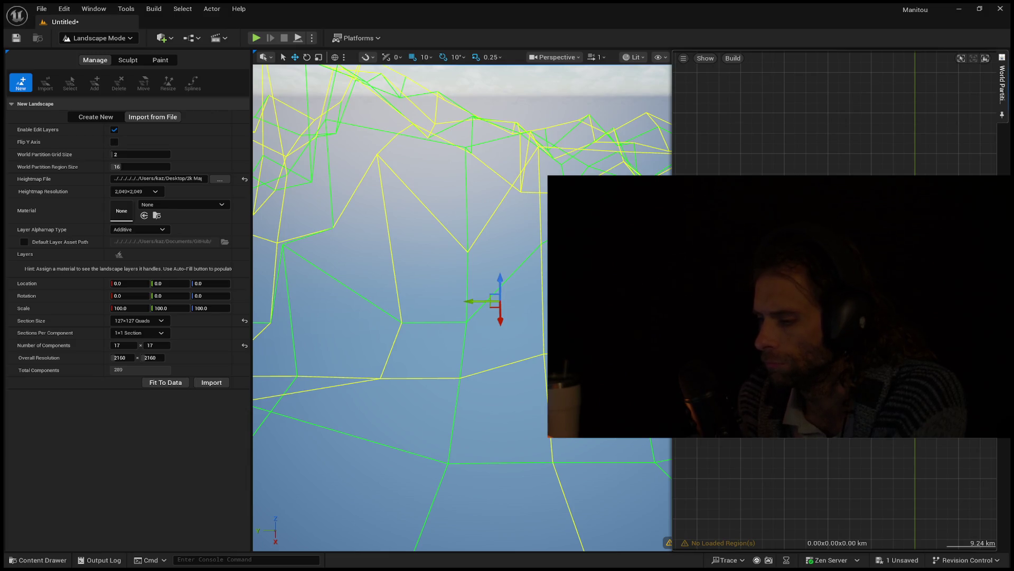
Step: Set the import scale to Z 29.320312 and X and Y 439.824305
left_click(204, 308)
type("25.3203125")
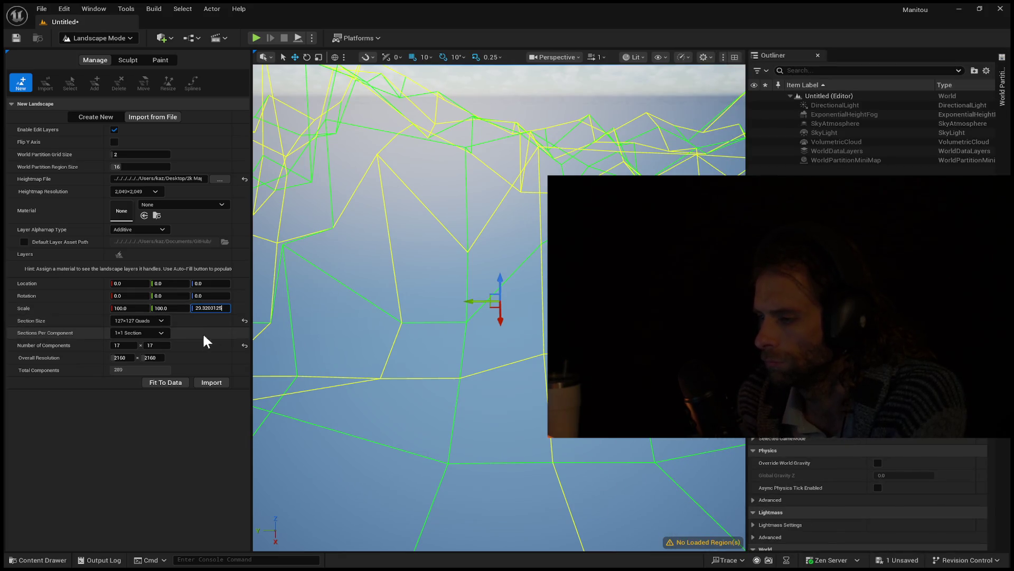
key("Return")
left_click(133, 308)
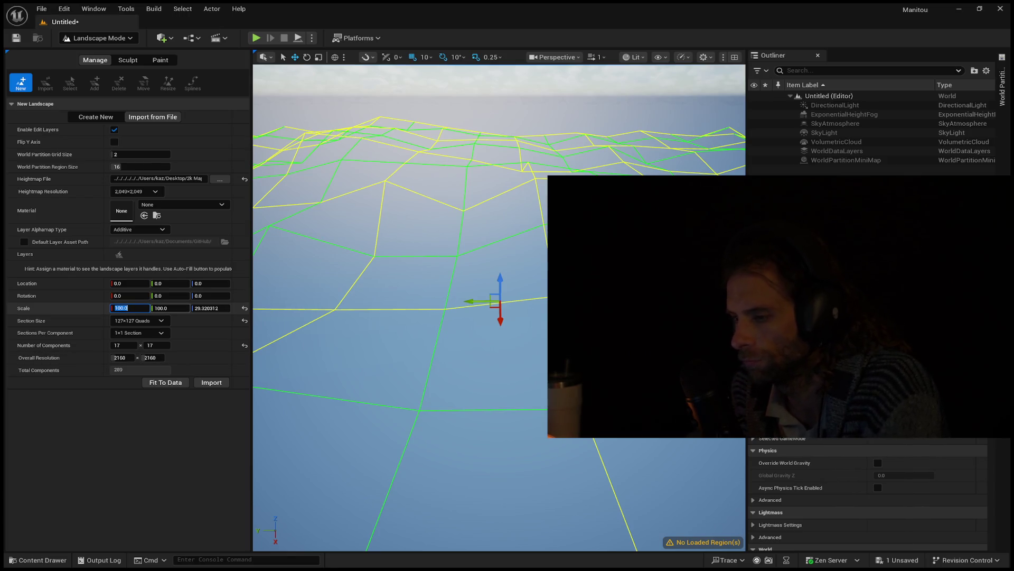
key("ctrl+v")
left_click(164, 308)
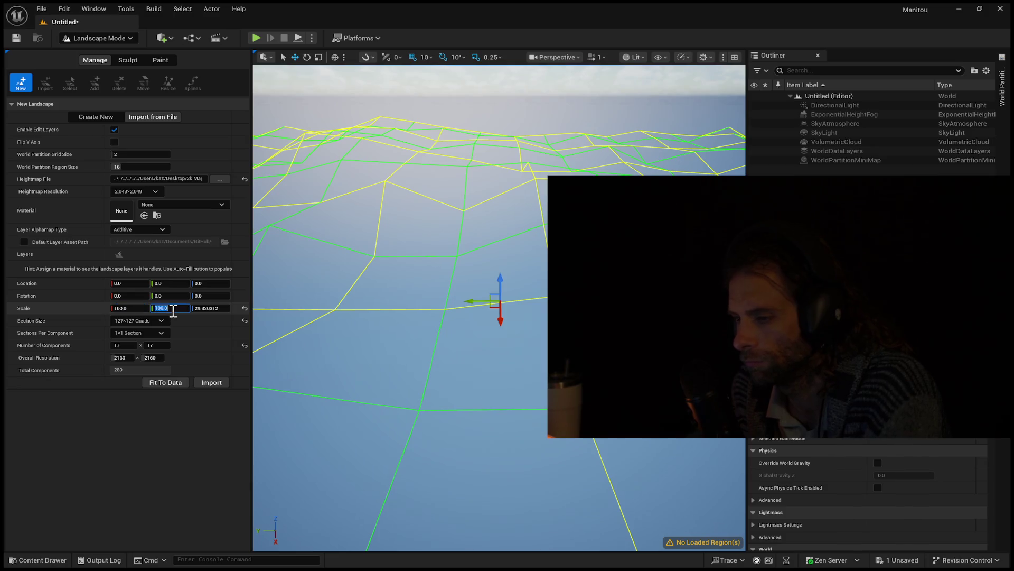
key("ctrl+v")
key("Return")
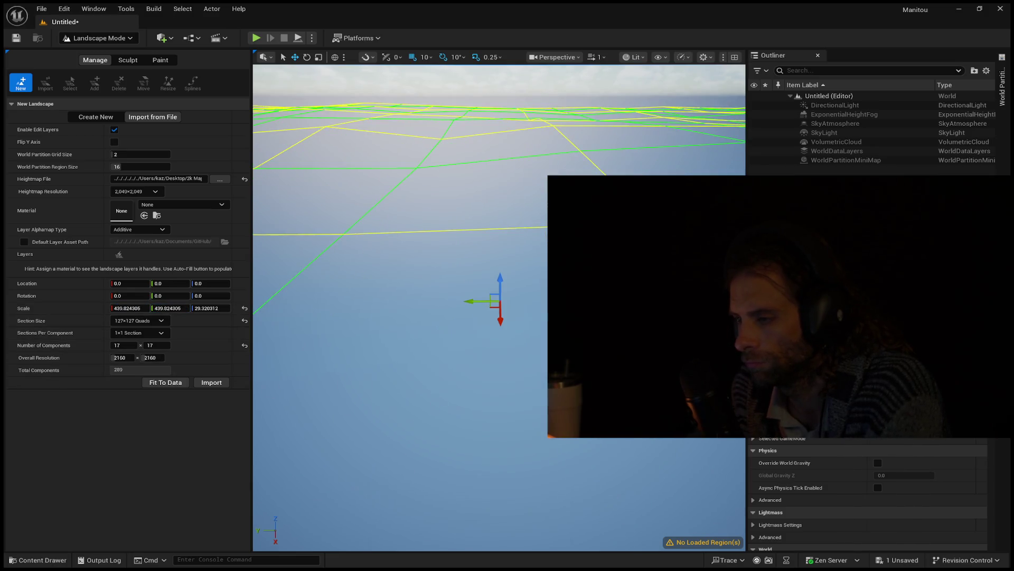